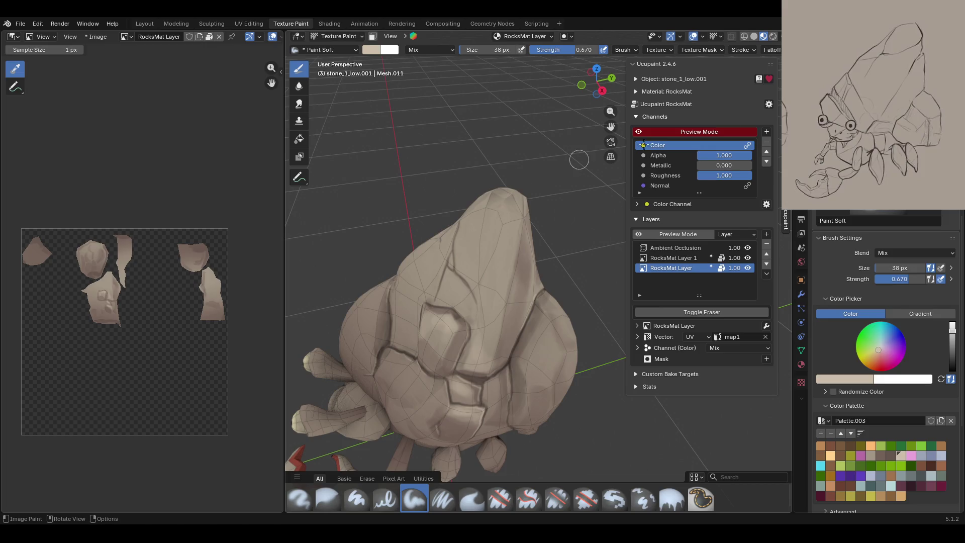
# - Paint soft light strokes down the stone shell's pointed tip with the Paint Soft brush
pyautogui.hotkey('ctrl', 'z')
pyautogui.moveTo(513, 199)
pyautogui.mouseDown()
pyautogui.moveTo(493, 201)
pyautogui.moveTo(509, 212)
pyautogui.mouseUp()
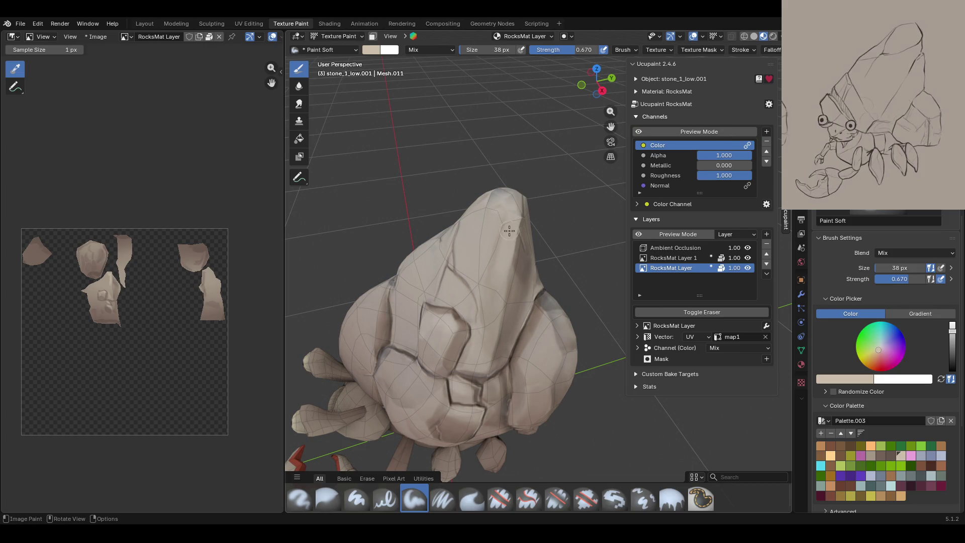
pyautogui.moveTo(355, 122); pyautogui.dragTo(454, 140, button='middle')
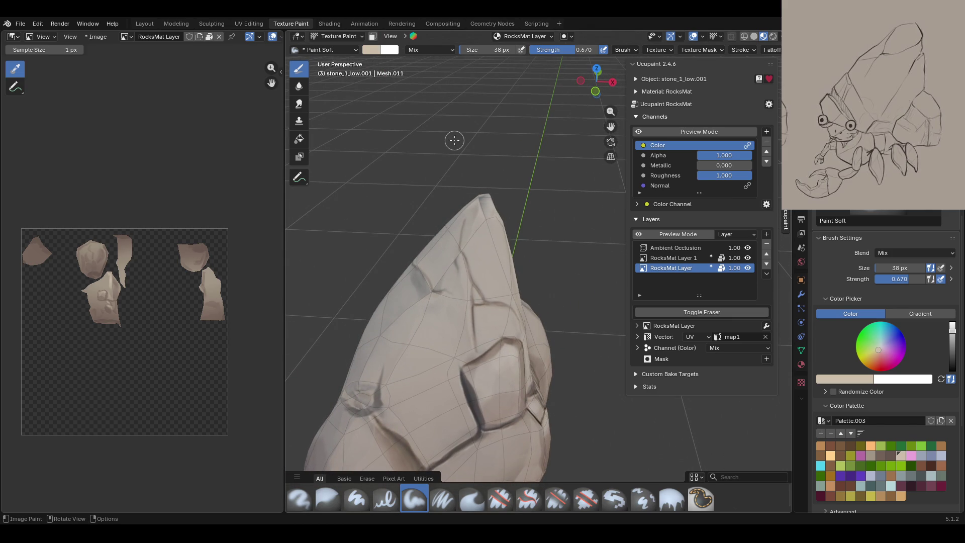
pyautogui.click(698, 132)
pyautogui.moveTo(482, 211); pyautogui.dragTo(443, 220, button='middle')
pyautogui.moveTo(488, 210); pyautogui.dragTo(461, 235)
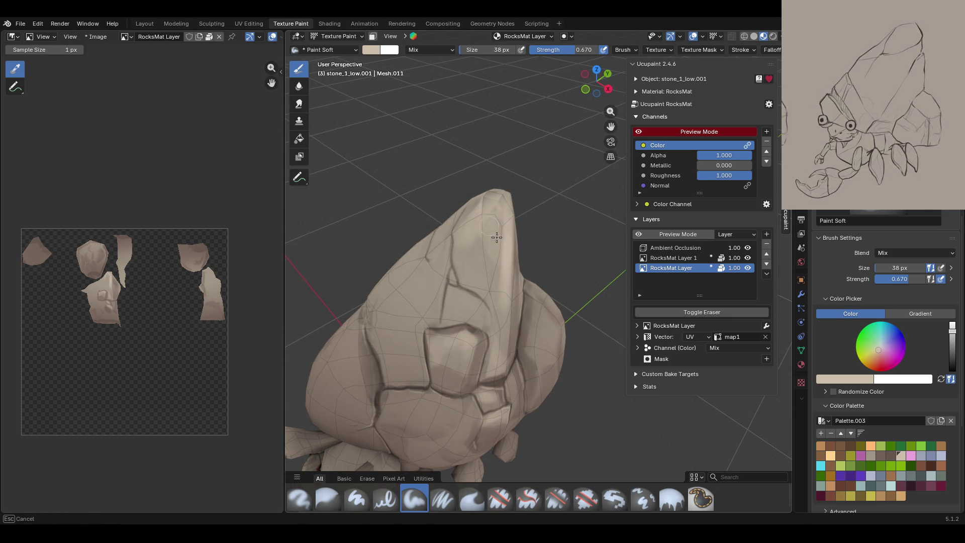
pyautogui.moveTo(505, 260); pyautogui.dragTo(501, 288)
pyautogui.moveTo(499, 278); pyautogui.dragTo(346, 211, button='middle')
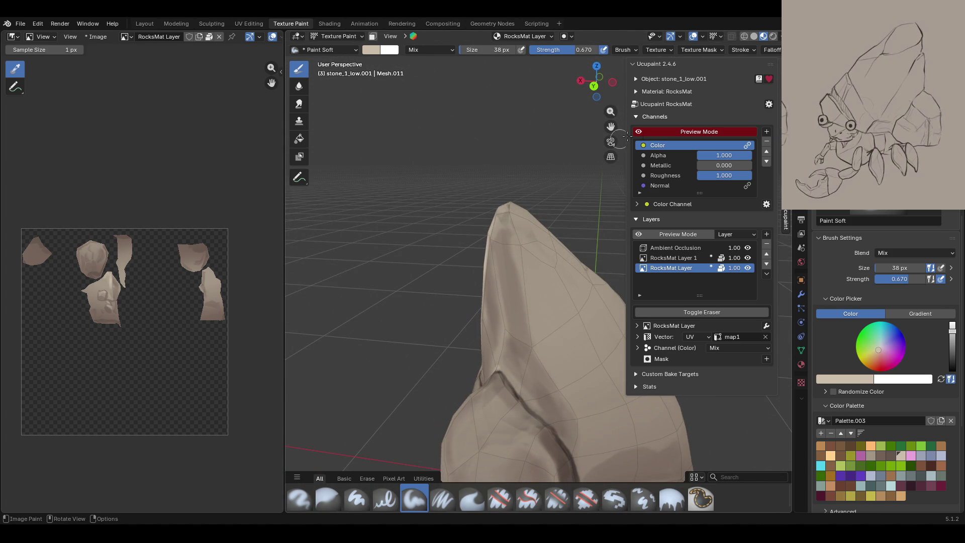
# - Compare the painted tip with the Ucupaint channel preview, then frame the whole hermit crab
pyautogui.click(642, 131)
pyautogui.click(641, 132)
pyautogui.click(641, 131)
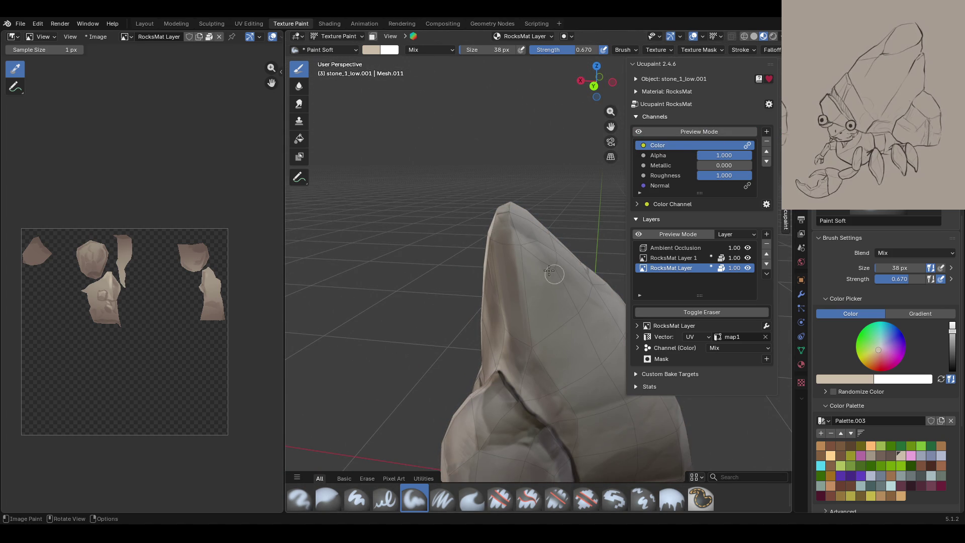
pyautogui.moveTo(520, 202); pyautogui.dragTo(480, 197, button='middle')
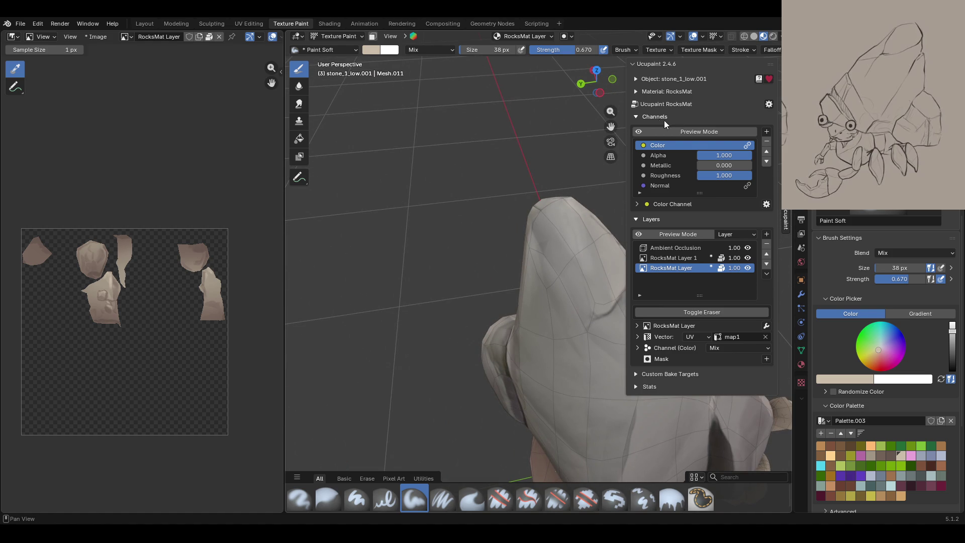
pyautogui.click(638, 132)
pyautogui.moveTo(563, 322)
pyautogui.mouseDown(button='middle')
pyautogui.moveTo(542, 327)
pyautogui.moveTo(552, 327)
pyautogui.mouseUp(button='middle')
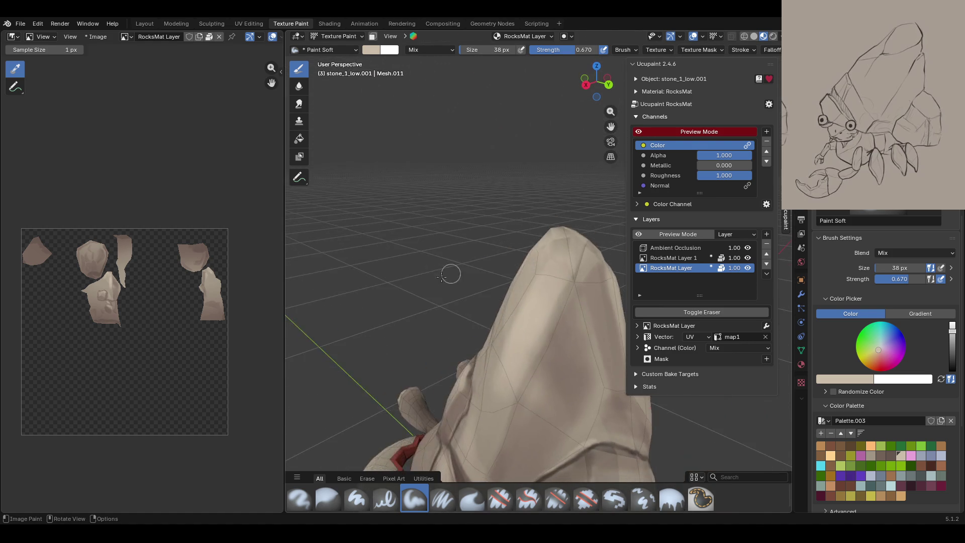
pyautogui.scroll(-5, 553, 327)
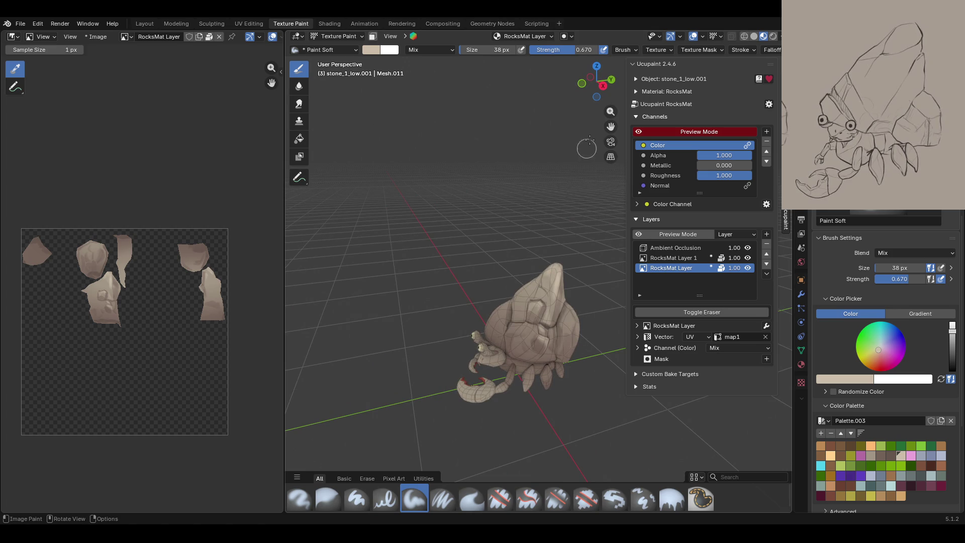
pyautogui.moveTo(610, 111)
pyautogui.mouseDown()
pyautogui.moveTo(553, 229)
pyautogui.moveTo(571, 280)
pyautogui.moveTo(606, 272)
pyautogui.mouseUp()
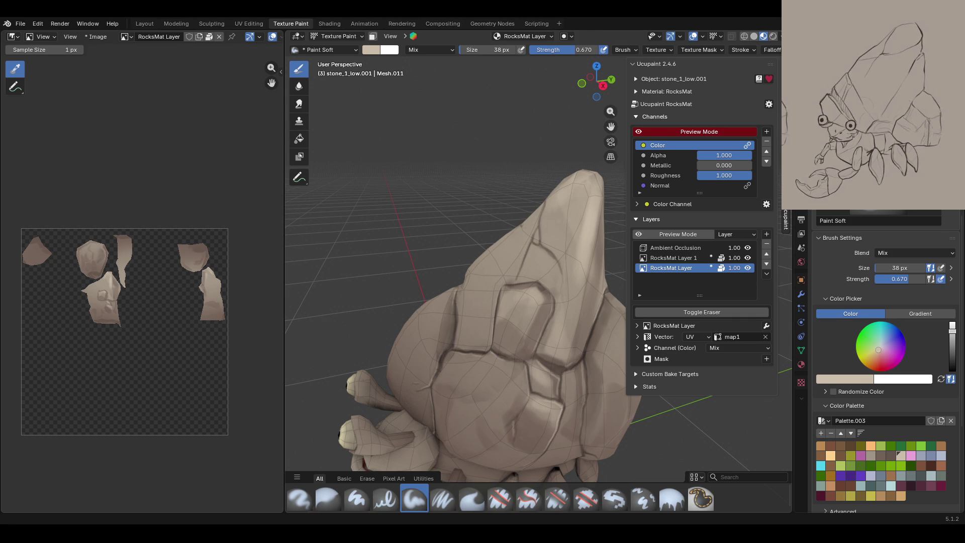
# - Dab beige Paint Soft colour onto the front of the stone shell
pyautogui.moveTo(555, 351)
pyautogui.mouseDown(button='middle')
pyautogui.moveTo(511, 333)
pyautogui.moveTo(510, 250)
pyautogui.moveTo(513, 308)
pyautogui.moveTo(557, 301)
pyautogui.moveTo(570, 279)
pyautogui.mouseUp(button='middle')
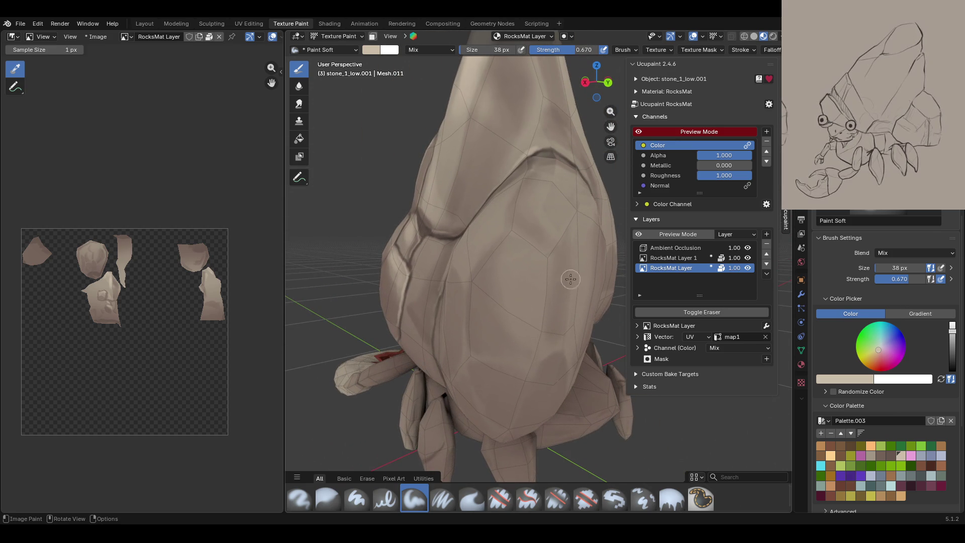
pyautogui.moveTo(517, 316); pyautogui.dragTo(483, 365, button='middle')
pyautogui.moveTo(520, 210)
pyautogui.mouseDown()
pyautogui.moveTo(506, 248)
pyautogui.moveTo(521, 215)
pyautogui.mouseUp()
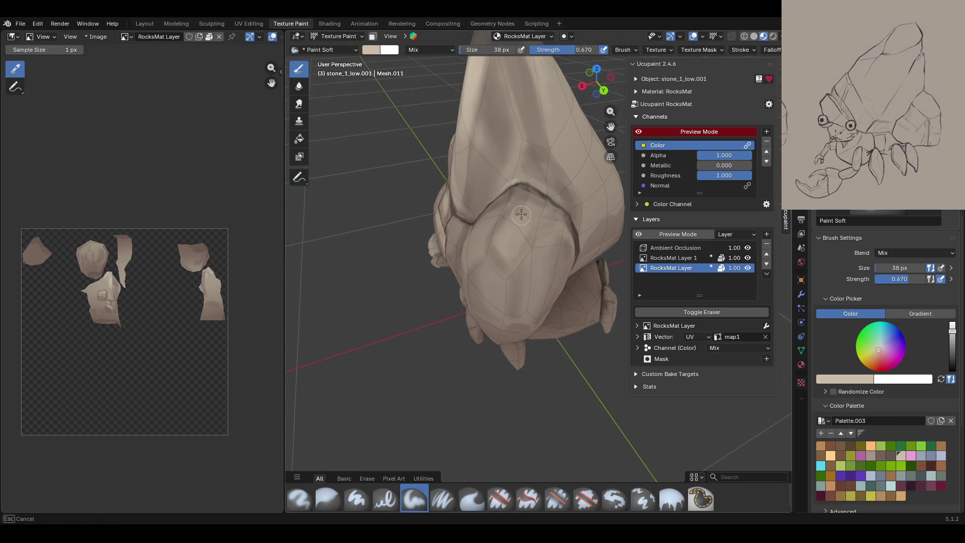
pyautogui.moveTo(511, 252); pyautogui.dragTo(503, 243)
pyautogui.moveTo(503, 243)
pyautogui.mouseDown(button='middle')
pyautogui.moveTo(568, 231)
pyautogui.moveTo(555, 221)
pyautogui.mouseUp(button='middle')
pyautogui.scroll(5, 555, 222)
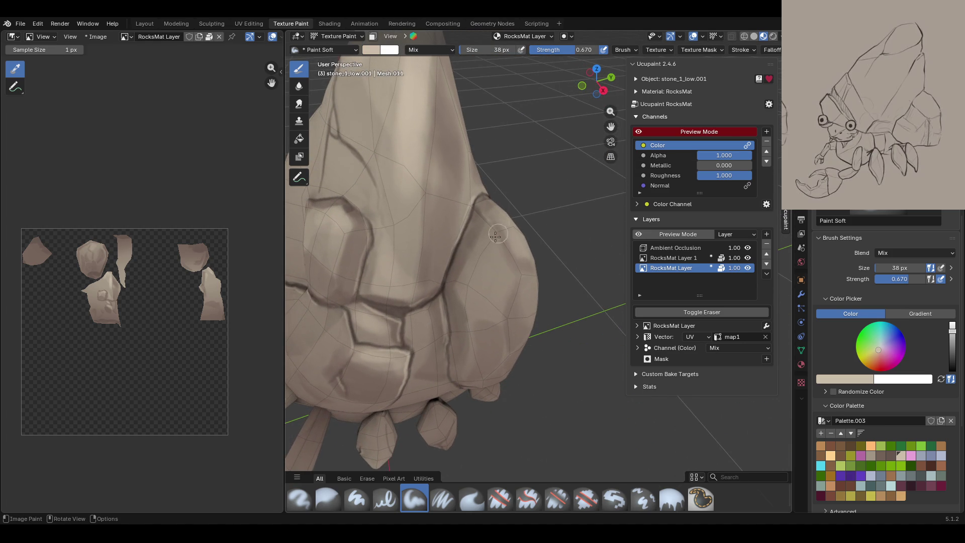
# - Paint beige down the right lobe to soften its crack, then select the Blur brush
pyautogui.moveTo(483, 246); pyautogui.dragTo(471, 296)
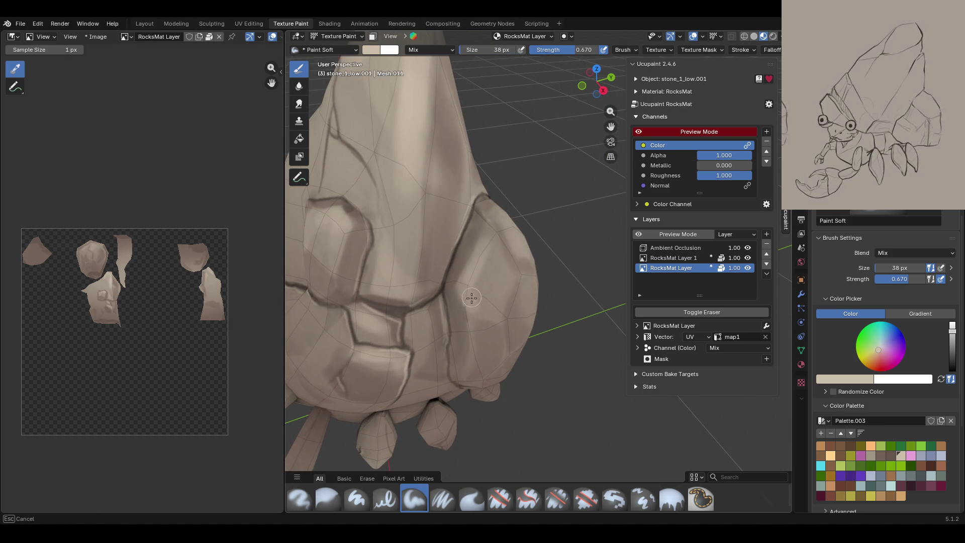
pyautogui.moveTo(513, 402)
pyautogui.mouseDown(button='middle')
pyautogui.moveTo(498, 380)
pyautogui.moveTo(534, 376)
pyautogui.mouseUp(button='middle')
pyautogui.moveTo(485, 301)
pyautogui.mouseDown()
pyautogui.moveTo(480, 321)
pyautogui.moveTo(476, 271)
pyautogui.moveTo(475, 304)
pyautogui.moveTo(482, 290)
pyautogui.mouseUp()
pyautogui.click(324, 500)
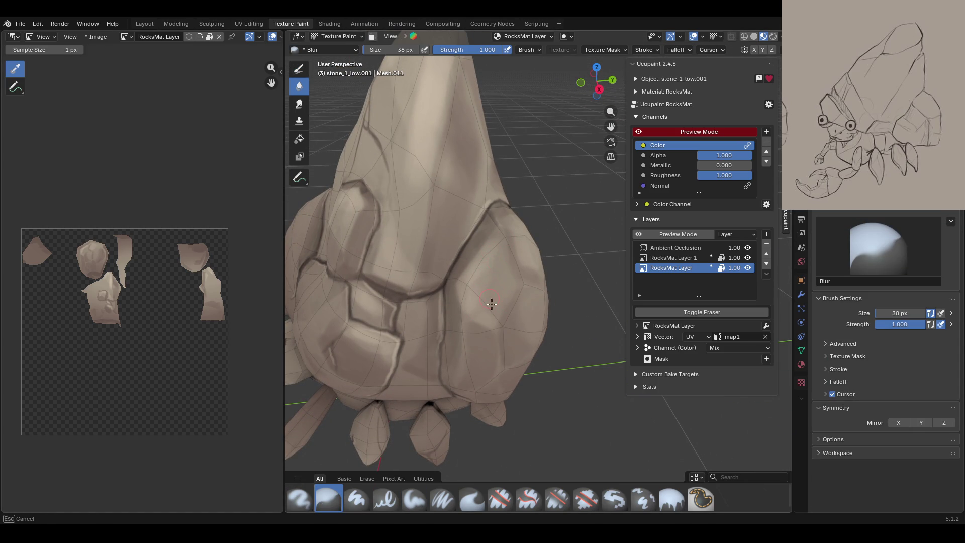
# - Blur the paint around the crack on the stone shell's front lobe
pyautogui.moveTo(475, 285); pyautogui.dragTo(495, 312)
pyautogui.moveTo(537, 299); pyautogui.dragTo(492, 275, button='middle')
pyautogui.moveTo(604, 127); pyautogui.dragTo(522, 100)
# - With Paint Soft, lighten the rock's front face, its seam, and a small surface patch
pyautogui.click(415, 499)
pyautogui.moveTo(458, 260)
pyautogui.mouseDown()
pyautogui.moveTo(485, 255)
pyautogui.moveTo(447, 286)
pyautogui.moveTo(436, 328)
pyautogui.moveTo(467, 262)
pyautogui.moveTo(450, 321)
pyautogui.mouseUp()
pyautogui.moveTo(437, 302); pyautogui.dragTo(459, 305, button='middle')
pyautogui.moveTo(508, 259); pyautogui.dragTo(527, 289)
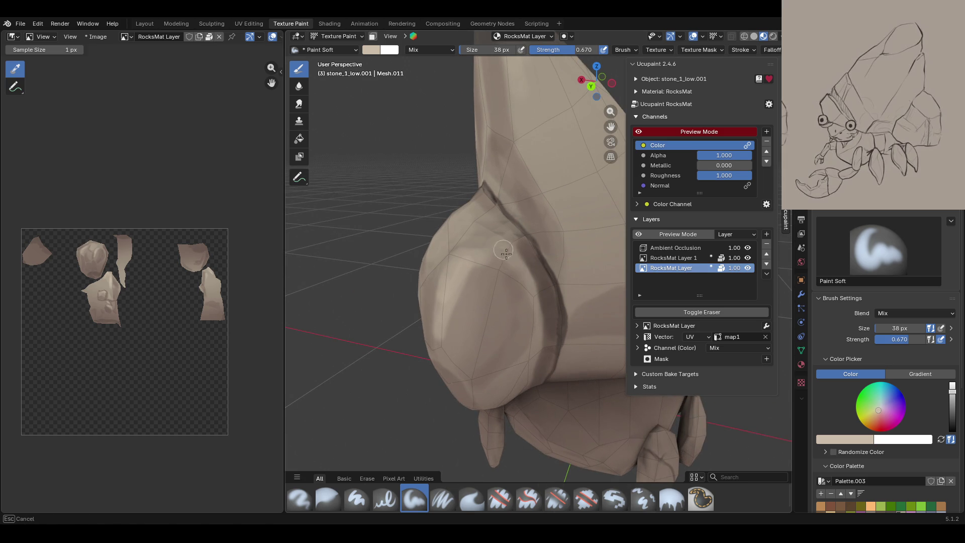
pyautogui.moveTo(477, 232); pyautogui.dragTo(463, 250)
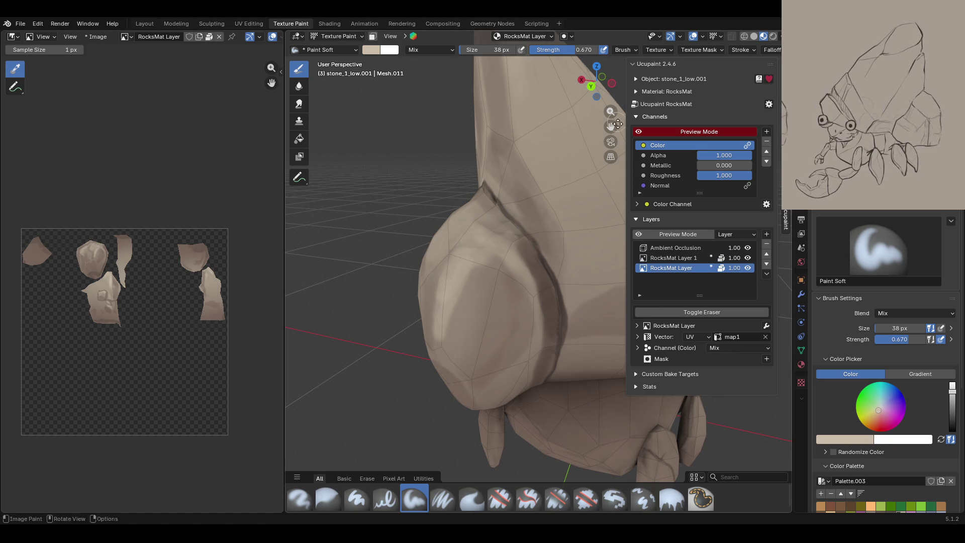
# - Toggle the channel preview to compare the lightened shell from several angles
pyautogui.click(635, 132)
pyautogui.click(636, 131)
pyautogui.click(638, 132)
pyautogui.moveTo(621, 166)
pyautogui.mouseDown(button='middle')
pyautogui.moveTo(593, 171)
pyautogui.moveTo(618, 176)
pyautogui.moveTo(537, 181)
pyautogui.moveTo(450, 215)
pyautogui.moveTo(472, 221)
pyautogui.moveTo(498, 271)
pyautogui.moveTo(505, 242)
pyautogui.mouseUp(button='middle')
pyautogui.click(638, 131)
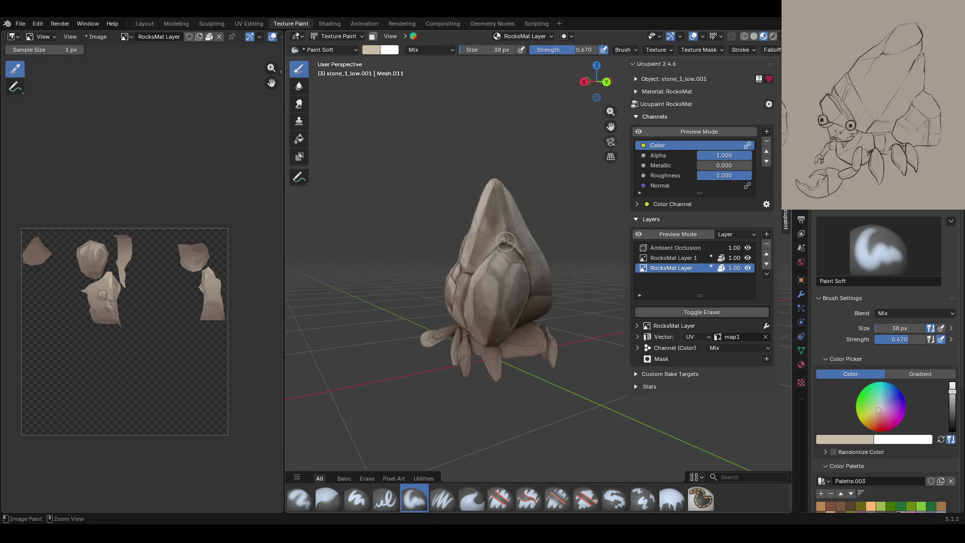
pyautogui.moveTo(526, 242)
pyautogui.mouseDown(button='middle')
pyautogui.moveTo(562, 216)
pyautogui.moveTo(580, 286)
pyautogui.mouseUp(button='middle')
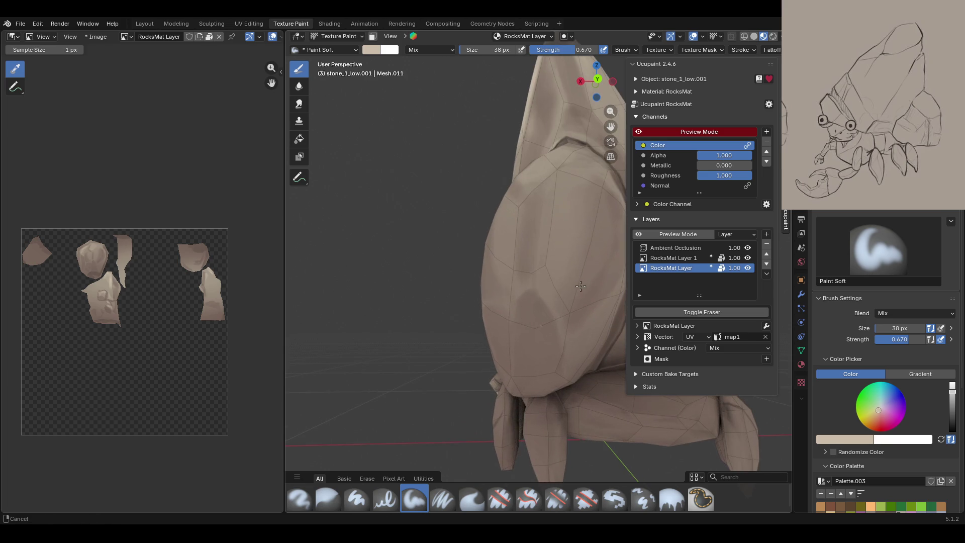
pyautogui.click(641, 136)
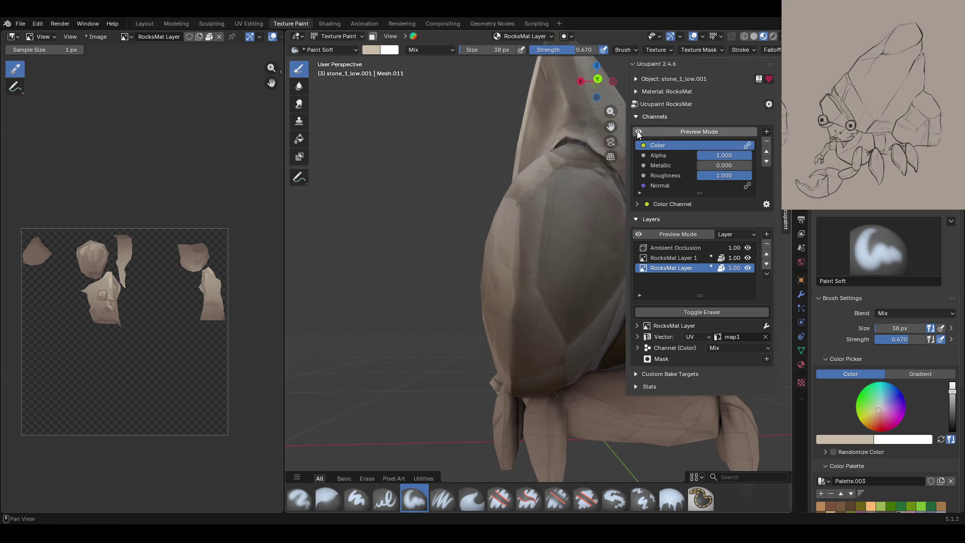
# - Switch to Paint Soft Pressure at strength 1.000 and shade down the large stone plate
pyautogui.click(442, 498)
pyautogui.moveTo(610, 111); pyautogui.dragTo(603, 132)
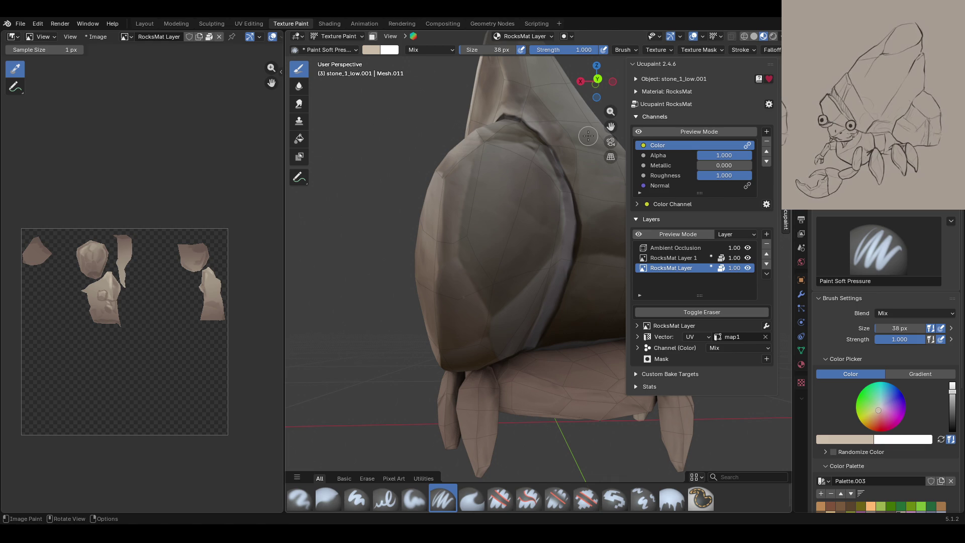
pyautogui.moveTo(588, 136); pyautogui.dragTo(403, 230, button='middle')
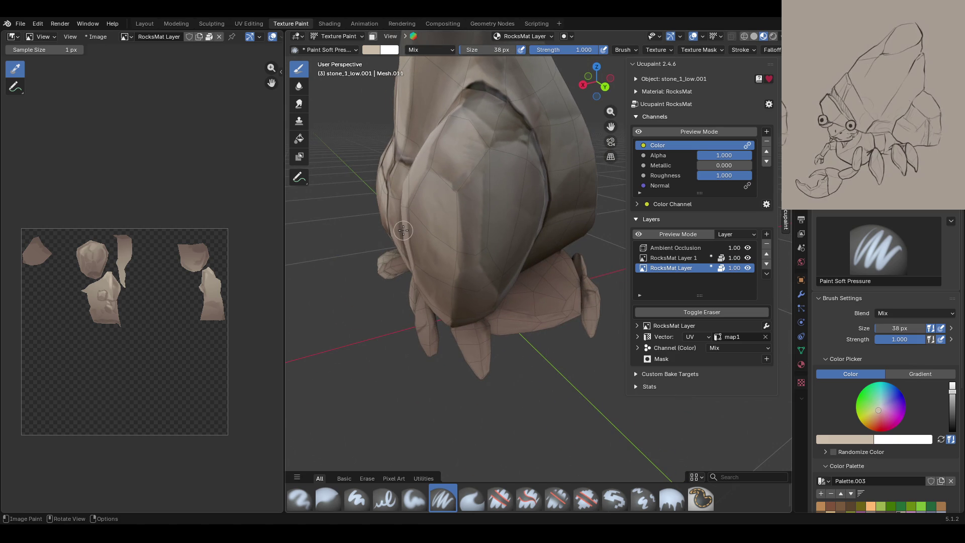
pyautogui.moveTo(438, 175); pyautogui.dragTo(452, 188)
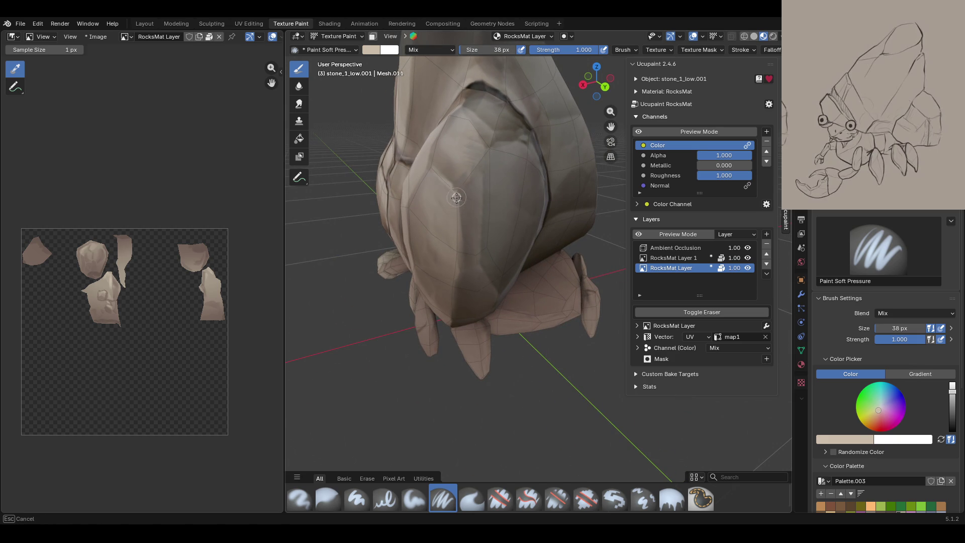
pyautogui.moveTo(458, 222); pyautogui.dragTo(459, 271)
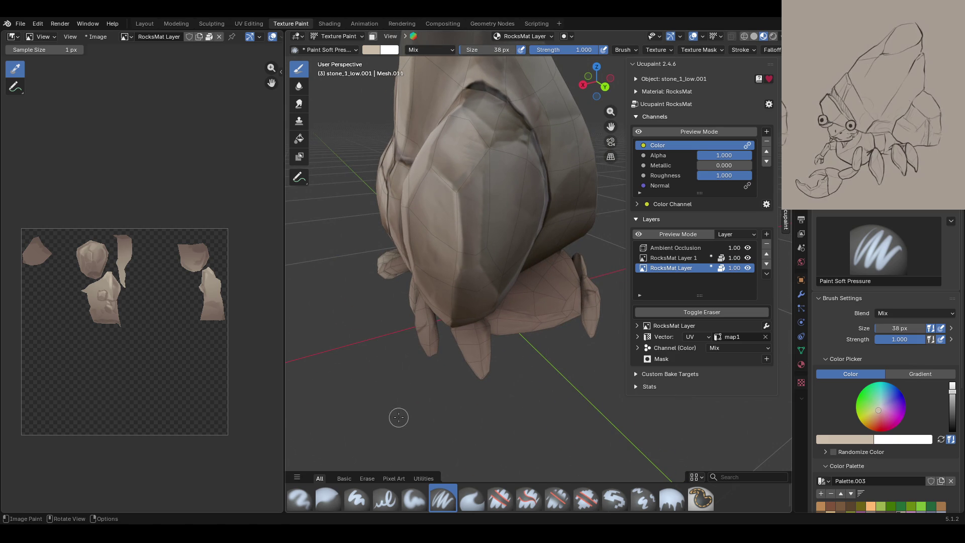
# - Shade the edges of the rounded stone plate, checking against the channel preview
pyautogui.click(694, 132)
pyautogui.click(693, 132)
pyautogui.moveTo(452, 181)
pyautogui.mouseDown(button='middle')
pyautogui.moveTo(414, 197)
pyautogui.moveTo(406, 216)
pyautogui.mouseUp(button='middle')
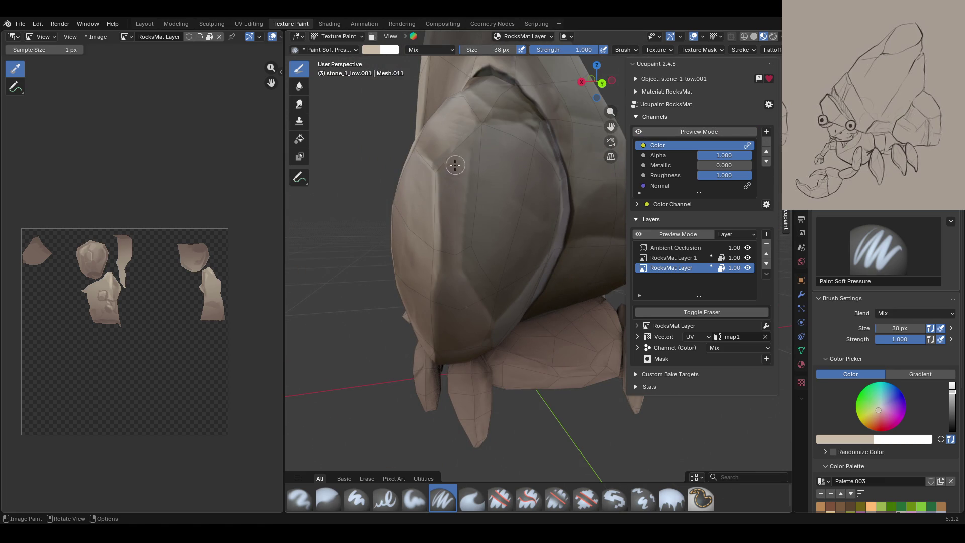
pyautogui.moveTo(438, 170)
pyautogui.mouseDown()
pyautogui.moveTo(450, 158)
pyautogui.moveTo(463, 70)
pyautogui.mouseUp()
pyautogui.moveTo(469, 150)
pyautogui.mouseDown()
pyautogui.moveTo(461, 258)
pyautogui.moveTo(461, 144)
pyautogui.mouseUp()
pyautogui.moveTo(438, 272)
pyautogui.mouseDown()
pyautogui.moveTo(464, 274)
pyautogui.moveTo(460, 263)
pyautogui.moveTo(490, 324)
pyautogui.mouseUp()
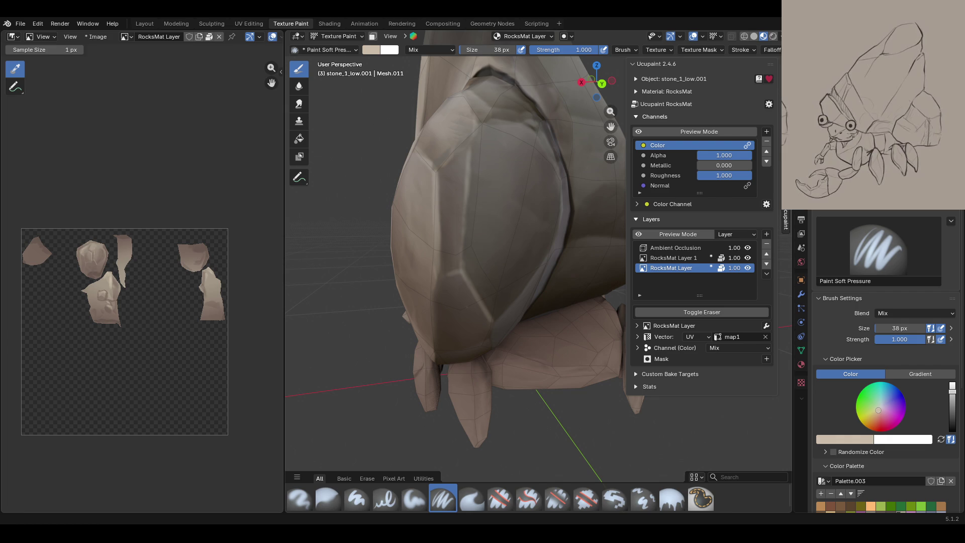
# - Turn the channel preview on and pick a darker greyish-brown swatch from Palette.003
pyautogui.moveTo(575, 272); pyautogui.dragTo(553, 266, button='middle')
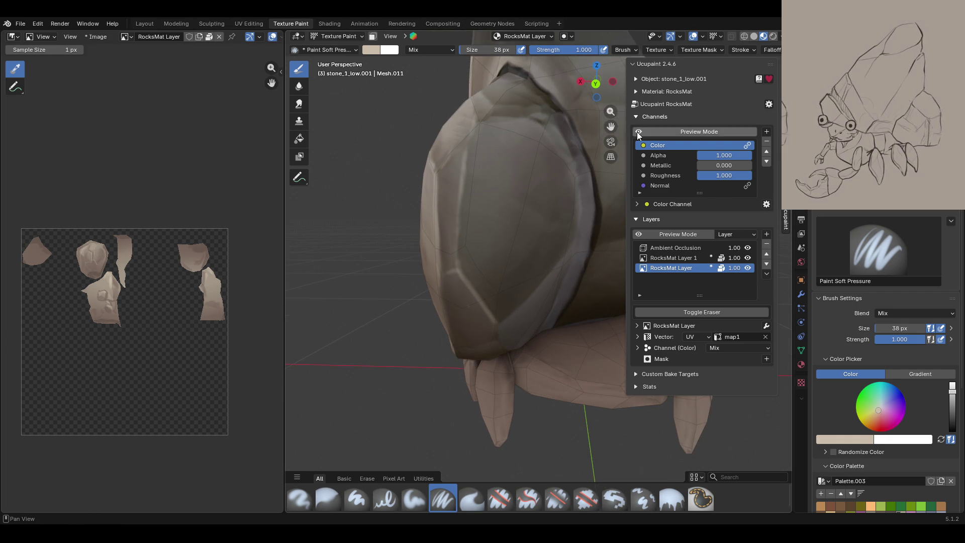
pyautogui.click(637, 131)
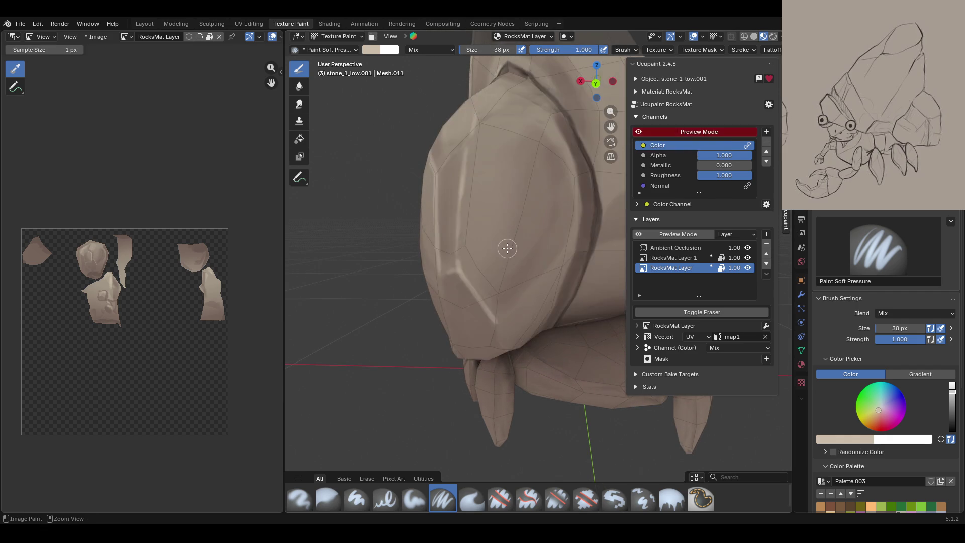
pyautogui.moveTo(558, 365); pyautogui.dragTo(618, 350, button='middle')
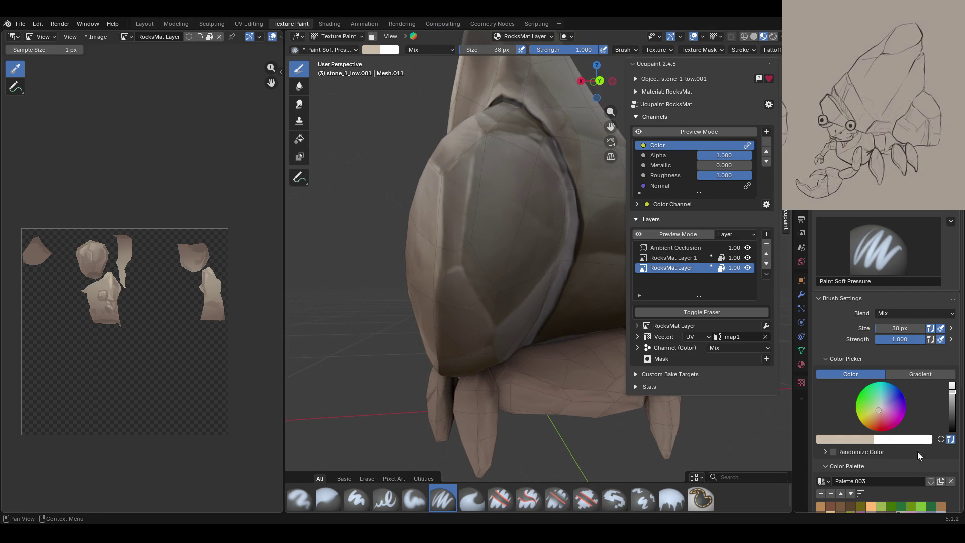
pyautogui.scroll(-3, 930, 427)
pyautogui.click(870, 453)
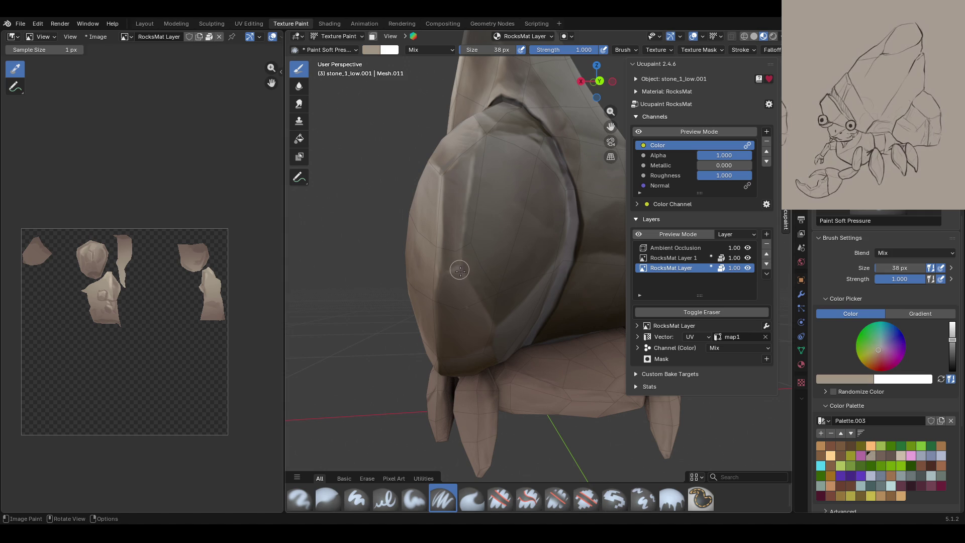
# - Paint dark greyish-brown strokes across the stone and along its lower edge
pyautogui.moveTo(458, 271); pyautogui.dragTo(491, 326)
pyautogui.moveTo(491, 293); pyautogui.dragTo(478, 279, button='middle')
pyautogui.moveTo(495, 324)
pyautogui.mouseDown()
pyautogui.moveTo(557, 255)
pyautogui.moveTo(566, 218)
pyautogui.mouseUp()
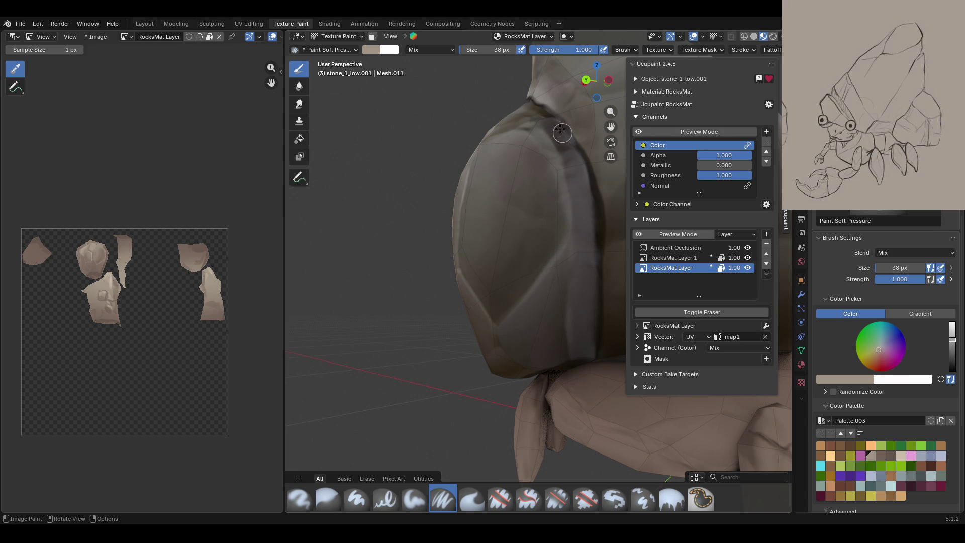
pyautogui.moveTo(494, 325); pyautogui.dragTo(518, 371)
pyautogui.moveTo(440, 374)
pyautogui.mouseDown(button='middle')
pyautogui.moveTo(600, 297)
pyautogui.moveTo(605, 365)
pyautogui.mouseUp(button='middle')
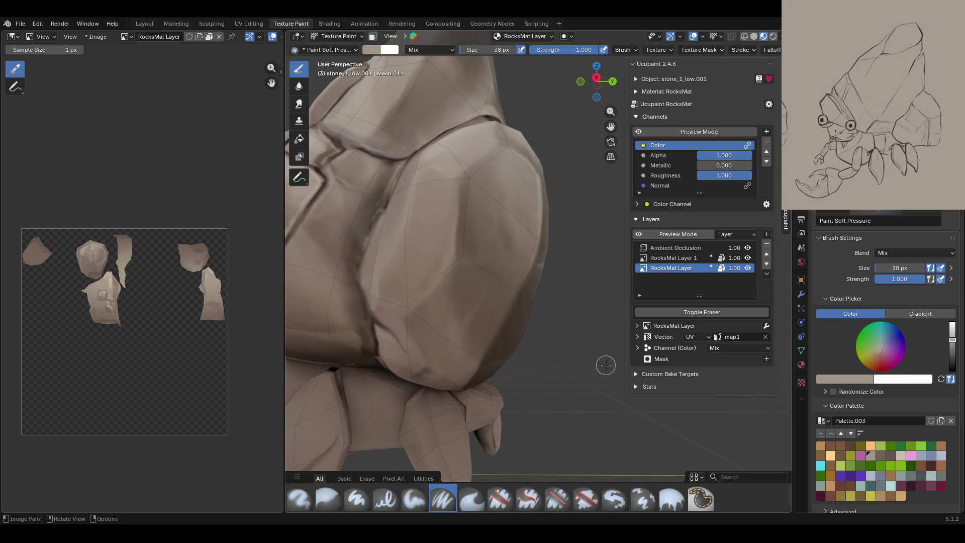
# - Add short shading strokes over the large lobe's crease, then preview the Color channel
pyautogui.moveTo(408, 309)
pyautogui.mouseDown()
pyautogui.moveTo(453, 258)
pyautogui.moveTo(457, 169)
pyautogui.mouseUp()
pyautogui.moveTo(455, 212); pyautogui.dragTo(454, 159)
pyautogui.moveTo(450, 320)
pyautogui.mouseDown()
pyautogui.moveTo(463, 324)
pyautogui.moveTo(481, 294)
pyautogui.mouseUp()
pyautogui.moveTo(481, 294); pyautogui.dragTo(467, 321)
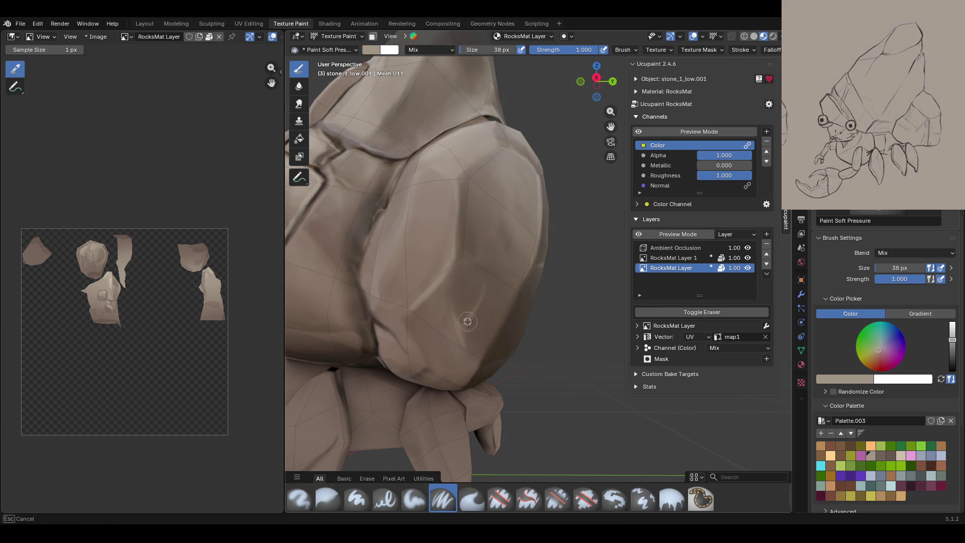
pyautogui.moveTo(467, 353); pyautogui.dragTo(468, 355)
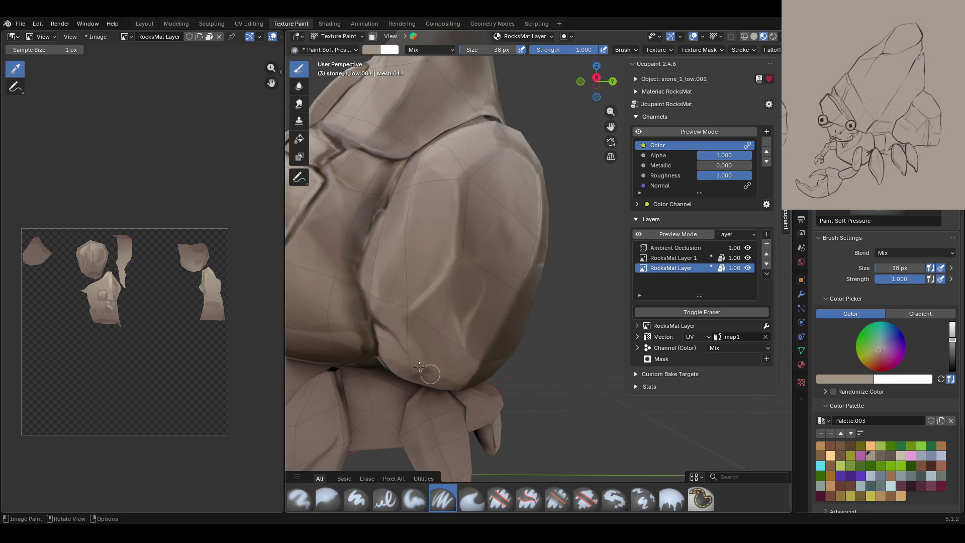
pyautogui.moveTo(376, 307); pyautogui.dragTo(378, 302)
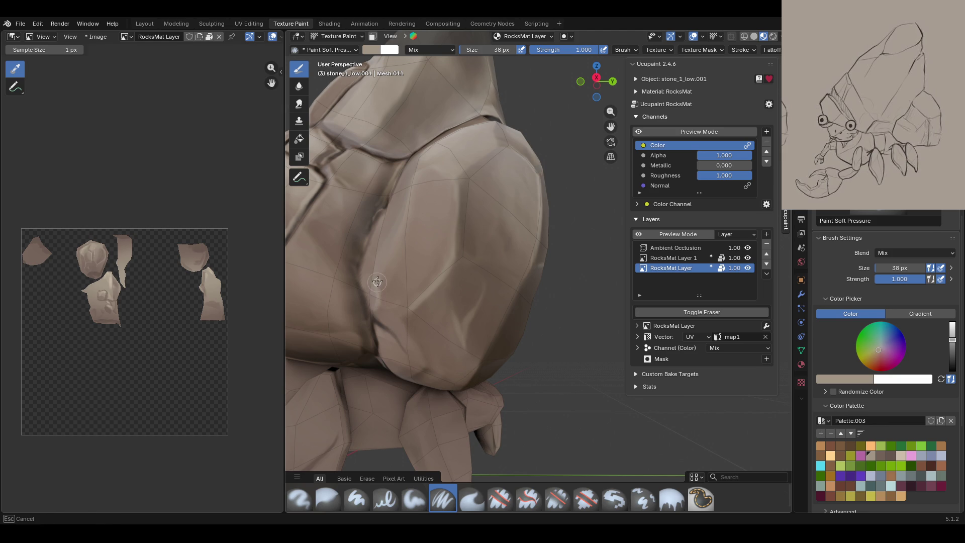
pyautogui.moveTo(403, 212); pyautogui.dragTo(405, 210)
pyautogui.moveTo(442, 128); pyautogui.dragTo(653, 158, button='middle')
pyautogui.click(640, 133)
# - Paint strokes down the stone face to its lower edge with full material shading shown
pyautogui.click(640, 133)
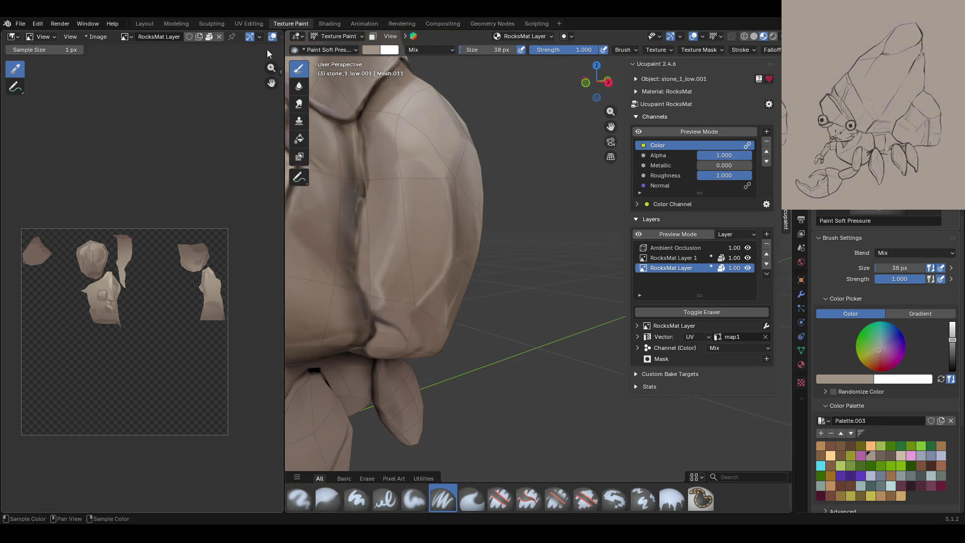
pyautogui.moveTo(398, 111); pyautogui.dragTo(382, 113)
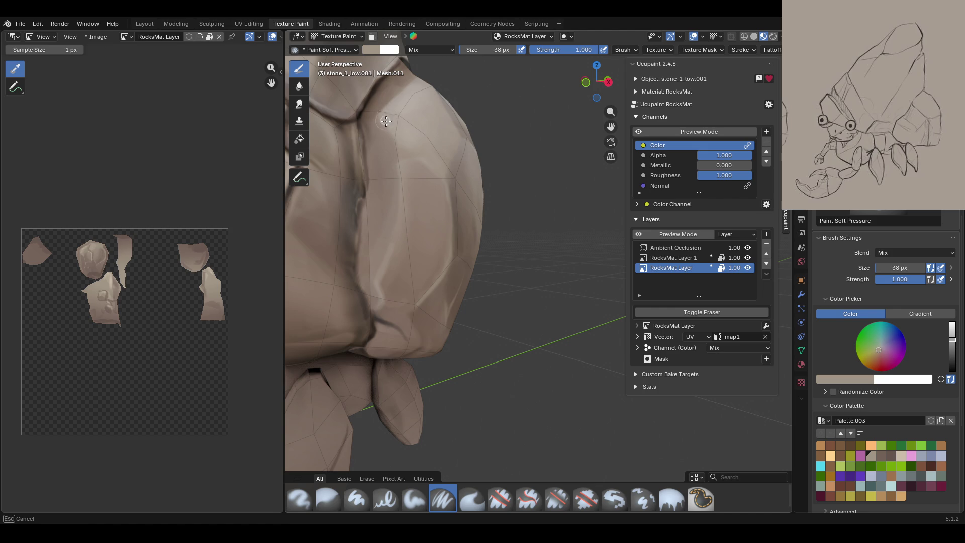
pyautogui.moveTo(410, 147)
pyautogui.mouseDown()
pyautogui.moveTo(403, 209)
pyautogui.moveTo(398, 185)
pyautogui.mouseUp()
pyautogui.moveTo(389, 250); pyautogui.dragTo(390, 246)
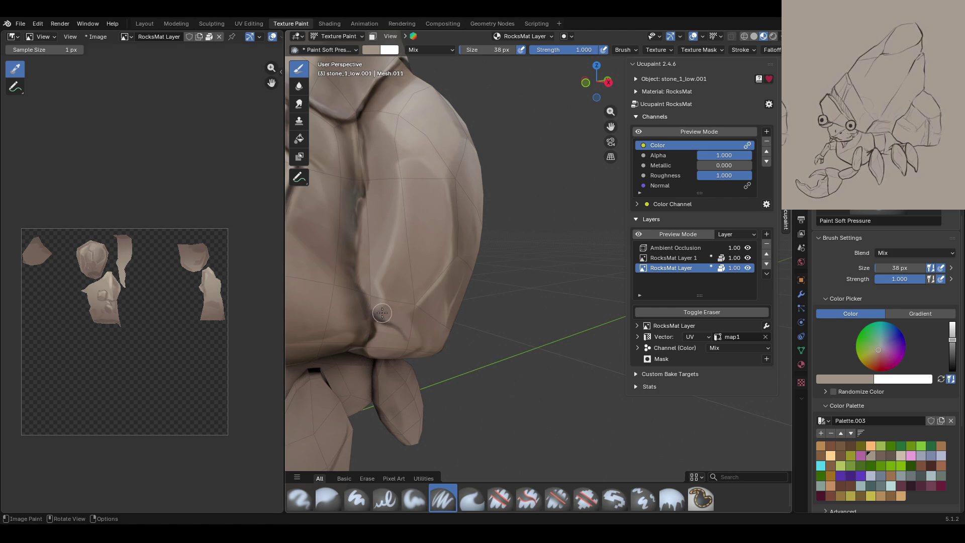
pyautogui.moveTo(394, 313)
pyautogui.mouseDown()
pyautogui.moveTo(414, 333)
pyautogui.moveTo(392, 339)
pyautogui.moveTo(375, 321)
pyautogui.moveTo(399, 344)
pyautogui.mouseUp()
pyautogui.moveTo(371, 346)
pyautogui.mouseDown()
pyautogui.moveTo(404, 354)
pyautogui.moveTo(365, 365)
pyautogui.mouseUp()
pyautogui.moveTo(497, 274); pyautogui.dragTo(437, 287, button='middle')
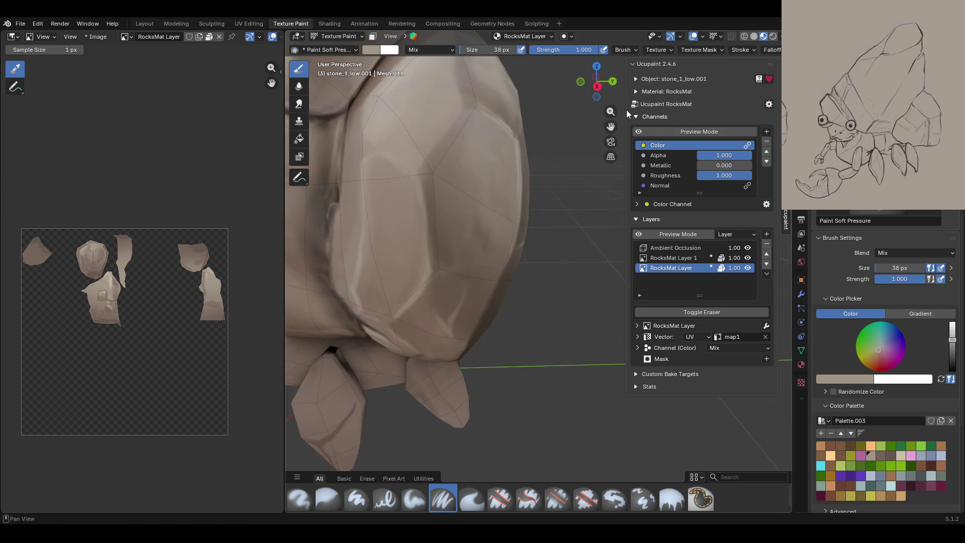
# - Compare with the Color channel preview and sweep a soft stroke down across the rock
pyautogui.click(635, 131)
pyautogui.click(636, 132)
pyautogui.moveTo(430, 257)
pyautogui.mouseDown()
pyautogui.moveTo(427, 234)
pyautogui.moveTo(438, 269)
pyautogui.moveTo(428, 276)
pyautogui.moveTo(495, 263)
pyautogui.mouseUp()
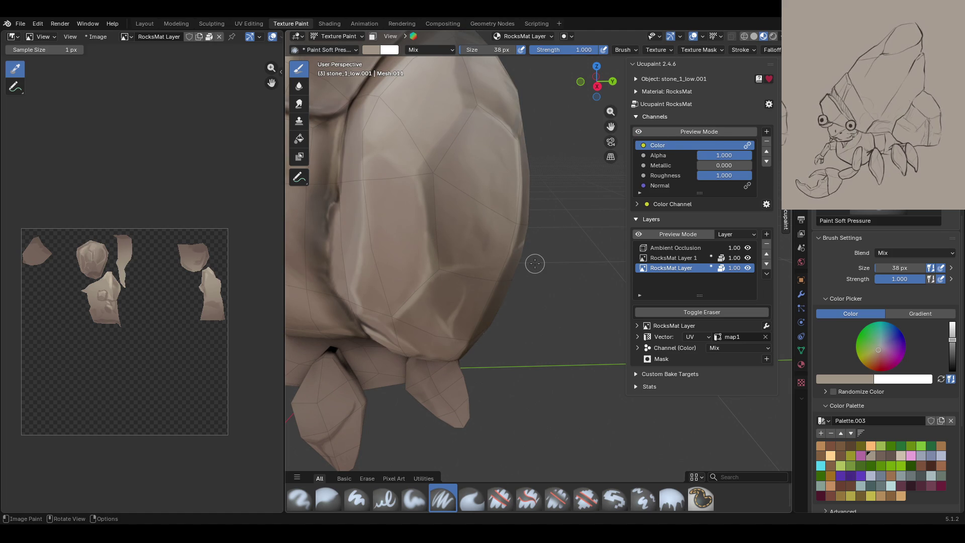
pyautogui.moveTo(507, 267); pyautogui.dragTo(442, 254, button='middle')
pyautogui.click(637, 132)
pyautogui.click(637, 131)
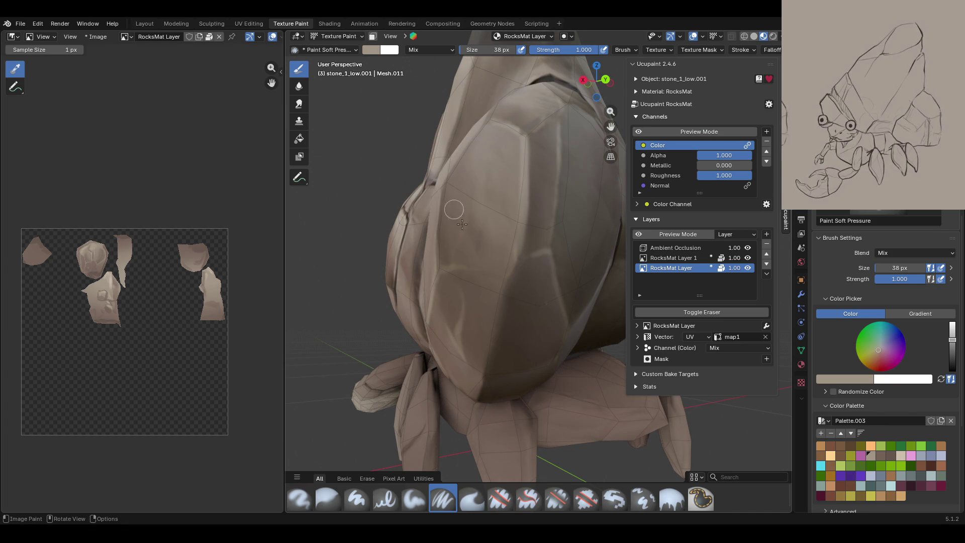
pyautogui.moveTo(482, 272)
pyautogui.mouseDown()
pyautogui.moveTo(512, 271)
pyautogui.moveTo(518, 255)
pyautogui.moveTo(480, 394)
pyautogui.mouseUp()
pyautogui.moveTo(418, 393)
pyautogui.mouseDown(button='middle')
pyautogui.moveTo(487, 203)
pyautogui.moveTo(602, 145)
pyautogui.mouseUp(button='middle')
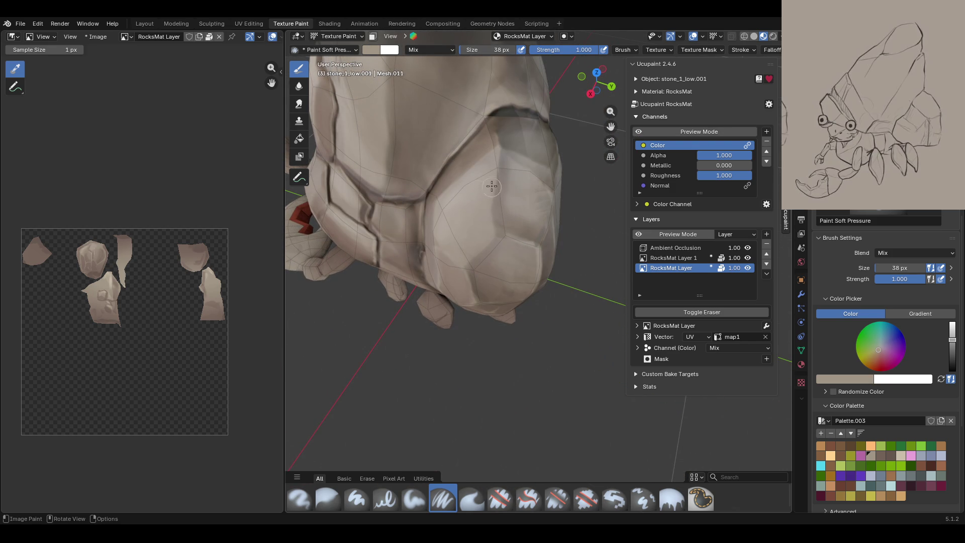
# - Reframe the rock larger in view and paint strokes across its upper faces
pyautogui.moveTo(449, 187); pyautogui.dragTo(466, 173)
pyautogui.moveTo(498, 139); pyautogui.dragTo(498, 135)
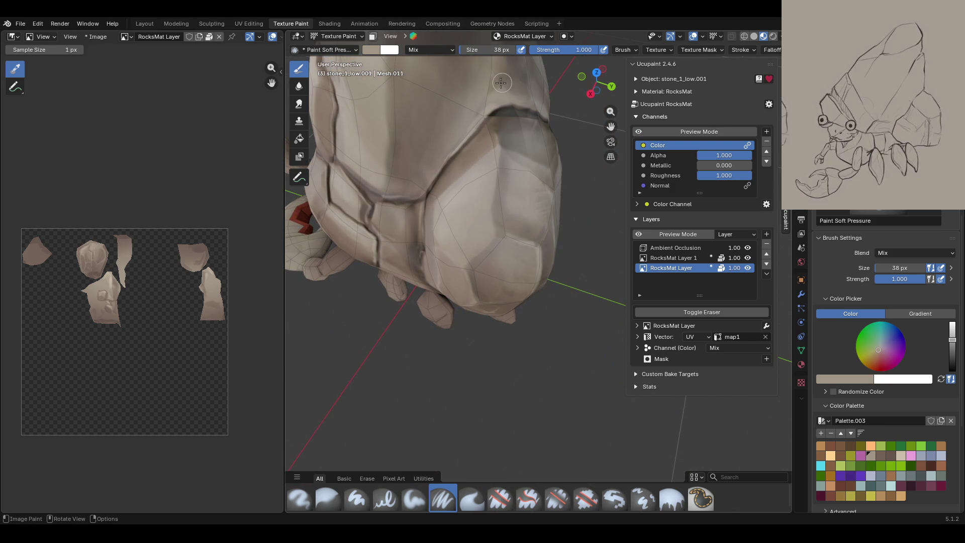
pyautogui.click(640, 132)
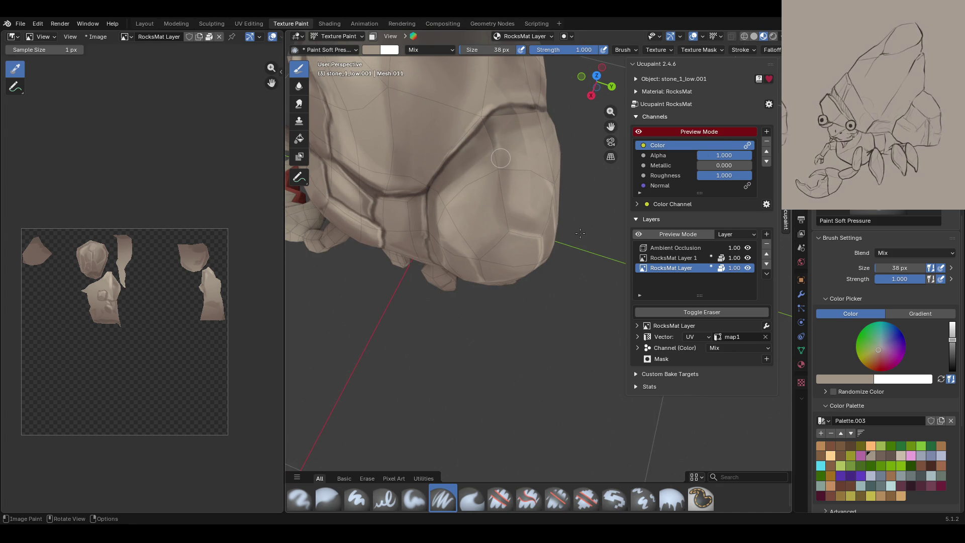
pyautogui.moveTo(577, 222); pyautogui.dragTo(585, 246, button='middle')
pyautogui.moveTo(610, 126); pyautogui.dragTo(610, 206)
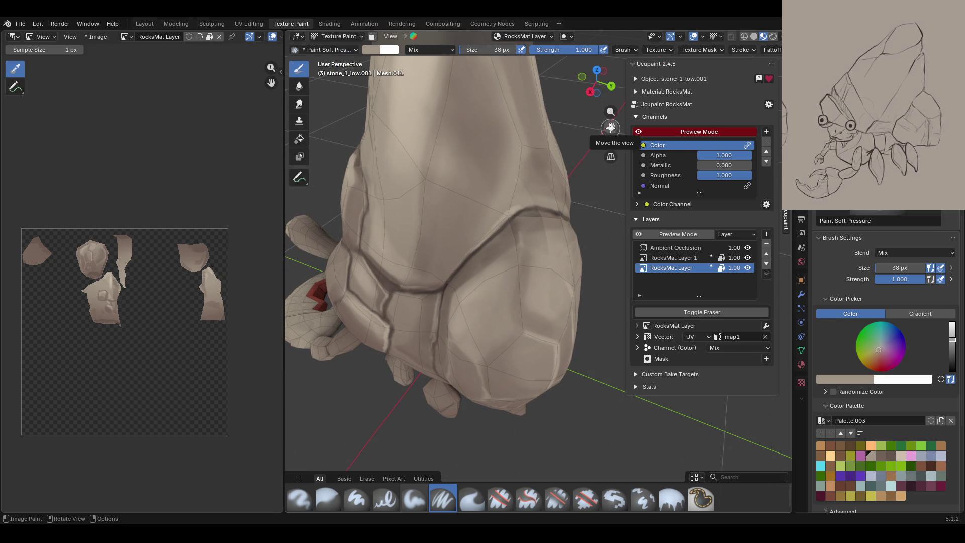
pyautogui.moveTo(611, 127)
pyautogui.mouseDown()
pyautogui.moveTo(638, 134)
pyautogui.moveTo(578, 201)
pyautogui.mouseUp()
pyautogui.moveTo(578, 201)
pyautogui.mouseDown(button='middle')
pyautogui.moveTo(523, 269)
pyautogui.moveTo(473, 297)
pyautogui.mouseUp(button='middle')
pyautogui.moveTo(419, 328); pyautogui.dragTo(426, 320)
pyautogui.moveTo(503, 225); pyautogui.dragTo(500, 219)
pyautogui.click(643, 132)
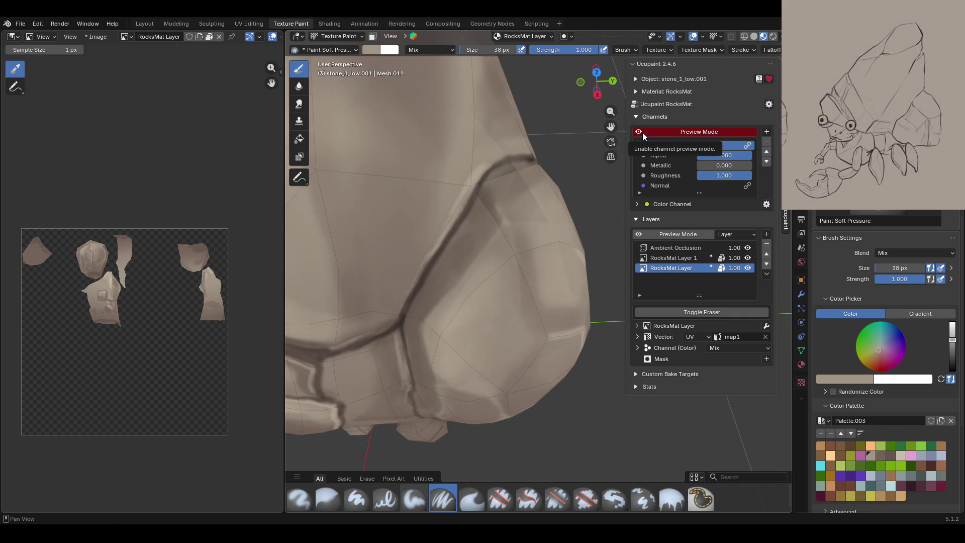
# - Pick a light beige swatch and paint light strokes up and down the rock face
pyautogui.click(898, 456)
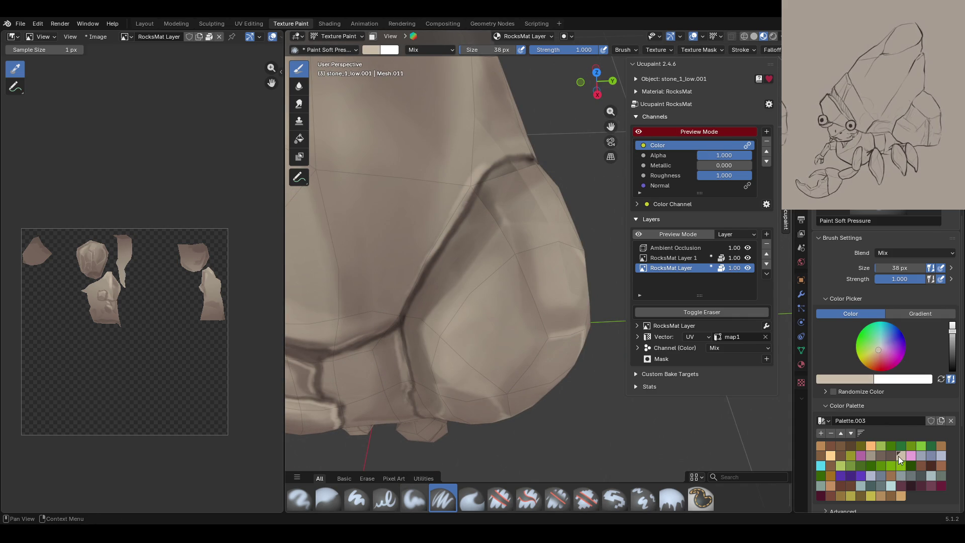
pyautogui.moveTo(429, 318)
pyautogui.mouseDown()
pyautogui.moveTo(493, 238)
pyautogui.moveTo(500, 207)
pyautogui.mouseUp()
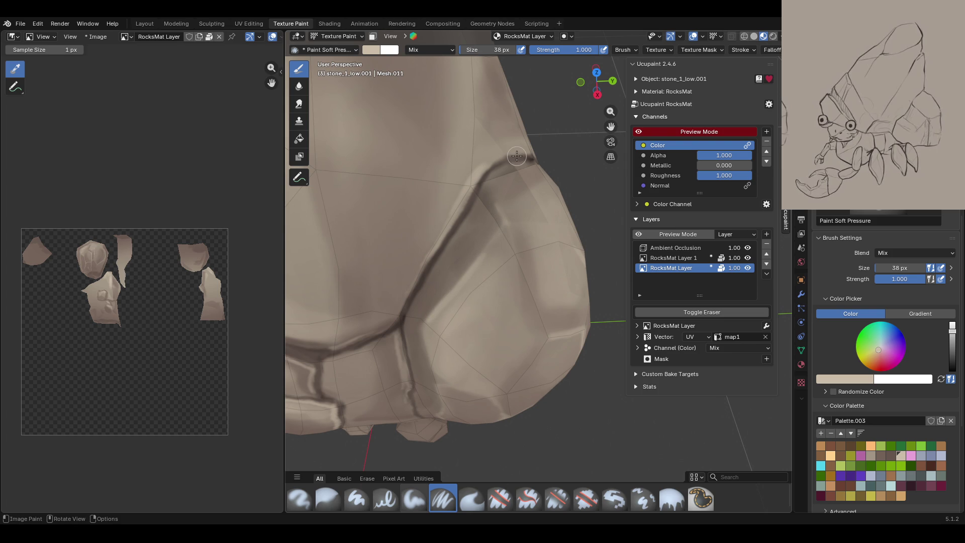
pyautogui.moveTo(497, 93); pyautogui.dragTo(638, 147, button='middle')
pyautogui.click(639, 132)
pyautogui.moveTo(578, 151); pyautogui.dragTo(527, 169, button='middle')
pyautogui.moveTo(499, 231); pyautogui.dragTo(506, 250)
pyautogui.moveTo(546, 315); pyautogui.dragTo(558, 339)
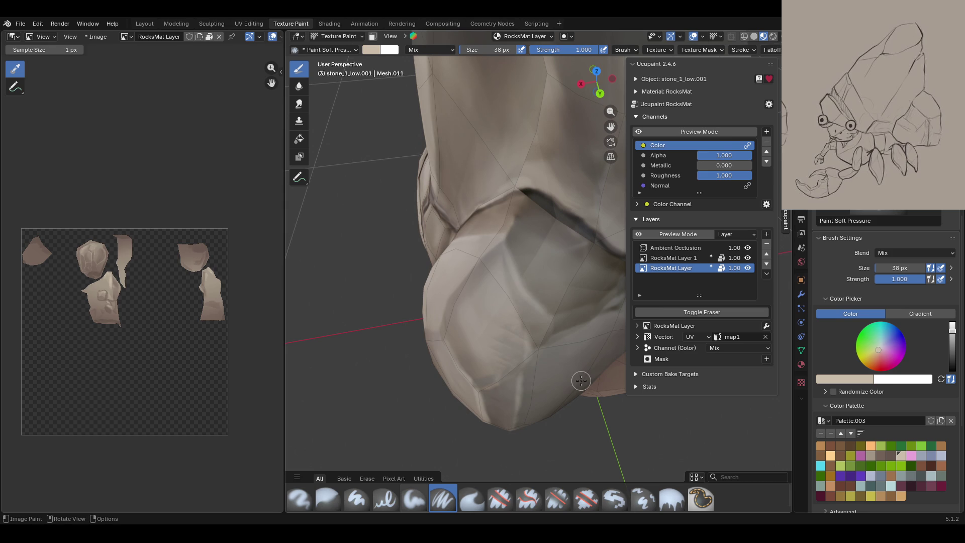
pyautogui.click(660, 131)
pyautogui.click(637, 132)
# - Add a light beige stroke and dab across the rock, then check the whole rock
pyautogui.moveTo(611, 126); pyautogui.dragTo(639, 133)
pyautogui.click(639, 132)
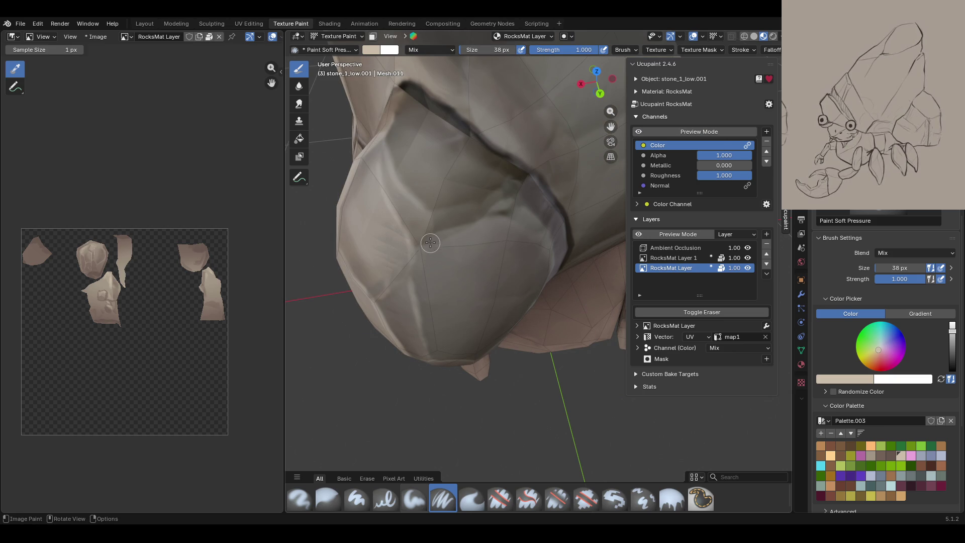
pyautogui.moveTo(430, 243)
pyautogui.mouseDown()
pyautogui.moveTo(482, 219)
pyautogui.moveTo(513, 189)
pyautogui.moveTo(494, 223)
pyautogui.moveTo(506, 219)
pyautogui.mouseUp()
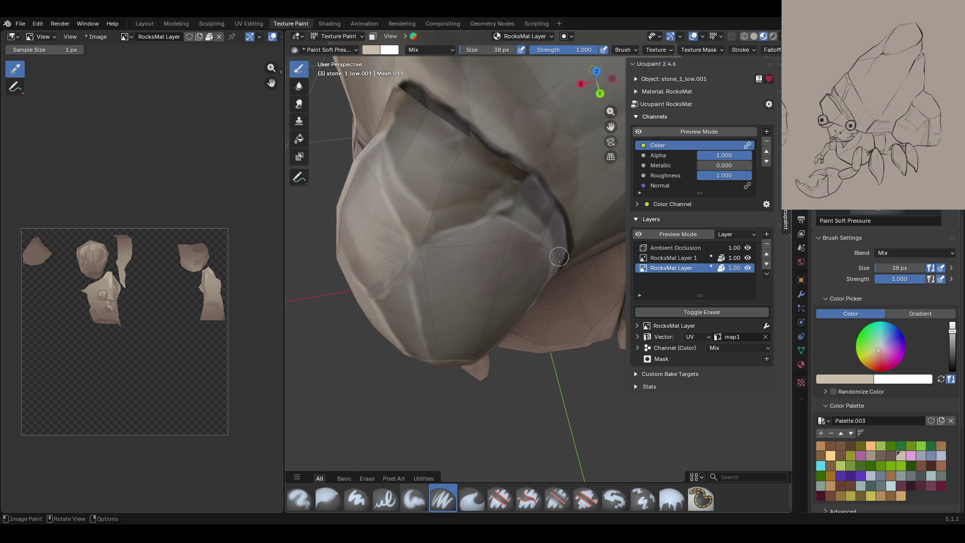
pyautogui.click(522, 208)
pyautogui.click(641, 134)
pyautogui.moveTo(452, 282)
pyautogui.mouseDown(button='middle')
pyautogui.moveTo(447, 307)
pyautogui.moveTo(523, 299)
pyautogui.moveTo(499, 345)
pyautogui.moveTo(513, 346)
pyautogui.mouseUp(button='middle')
pyautogui.scroll(-5, 523, 299)
pyautogui.scroll(8, 512, 345)
pyautogui.click(639, 131)
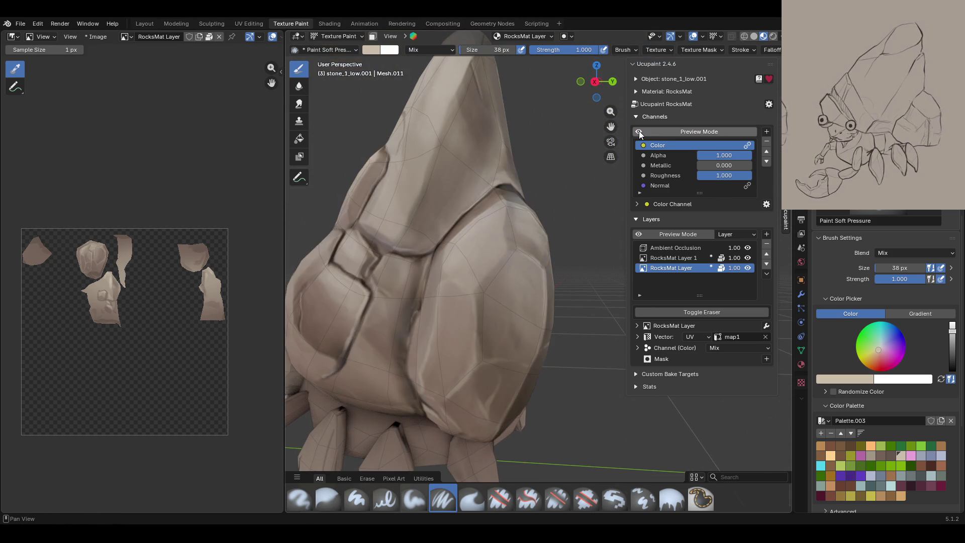
# - Paint a stroke up the rock and a darker stroke across it, checking the Color channel
pyautogui.moveTo(609, 126); pyautogui.dragTo(653, 201)
pyautogui.moveTo(495, 221); pyautogui.dragTo(485, 230, button='middle')
pyautogui.moveTo(405, 371); pyautogui.dragTo(414, 359)
pyautogui.moveTo(440, 272); pyautogui.dragTo(407, 372)
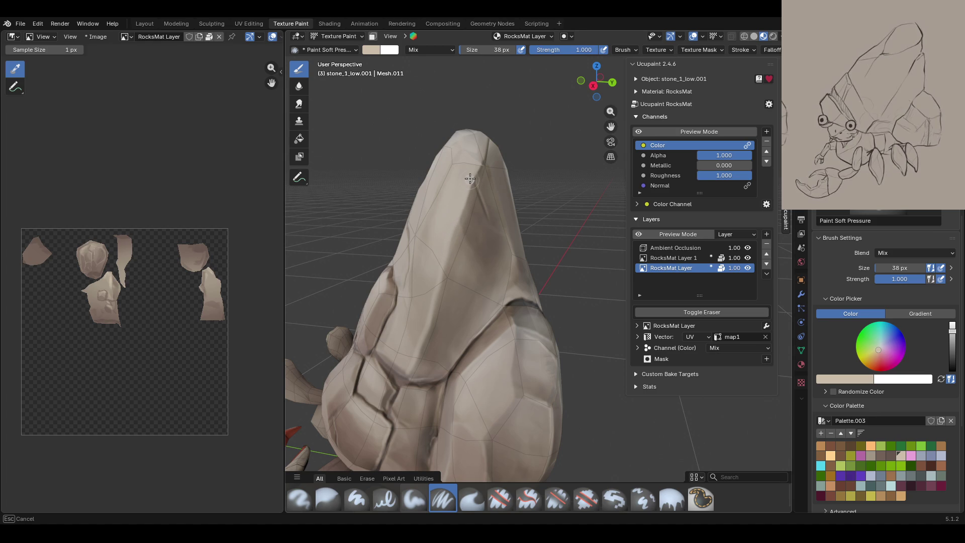
pyautogui.moveTo(480, 155); pyautogui.dragTo(481, 150)
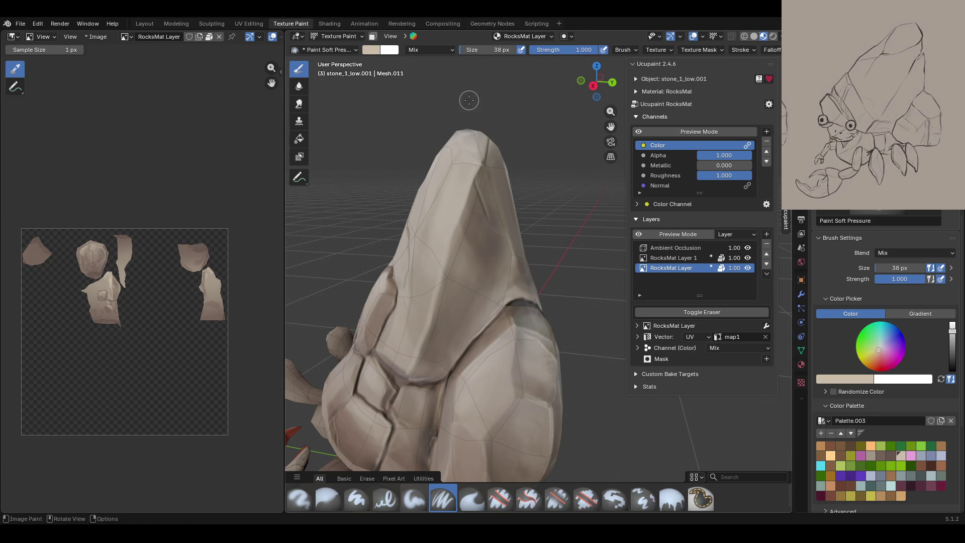
pyautogui.click(680, 130)
pyautogui.moveTo(459, 195)
pyautogui.mouseDown(button='middle')
pyautogui.moveTo(640, 152)
pyautogui.moveTo(578, 145)
pyautogui.moveTo(509, 164)
pyautogui.moveTo(489, 220)
pyautogui.mouseUp(button='middle')
pyautogui.click(635, 132)
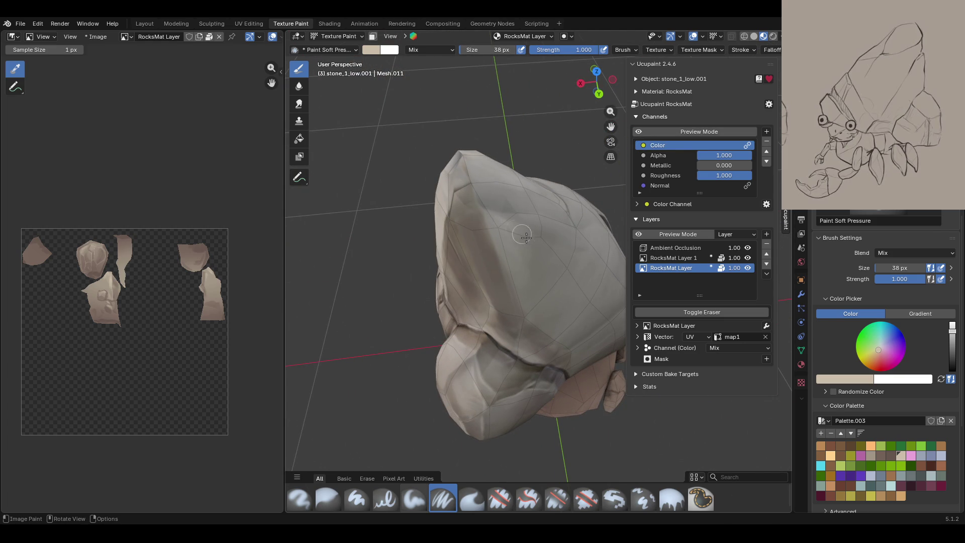
# - Paint a faint beige stroke down the rock's side and orbit toward the top stone
pyautogui.moveTo(487, 245); pyautogui.dragTo(556, 186, button='middle')
pyautogui.moveTo(500, 242); pyautogui.dragTo(529, 437)
pyautogui.moveTo(529, 441)
pyautogui.mouseDown(button='middle')
pyautogui.moveTo(538, 287)
pyautogui.moveTo(561, 331)
pyautogui.moveTo(393, 308)
pyautogui.mouseUp(button='middle')
pyautogui.scroll(4, 528, 319)
pyautogui.moveTo(524, 299); pyautogui.dragTo(603, 161, button='middle')
pyautogui.moveTo(632, 119)
pyautogui.mouseDown(button='middle')
pyautogui.moveTo(299, 183)
pyautogui.moveTo(405, 230)
pyautogui.moveTo(464, 233)
pyautogui.moveTo(486, 248)
pyautogui.mouseUp(button='middle')
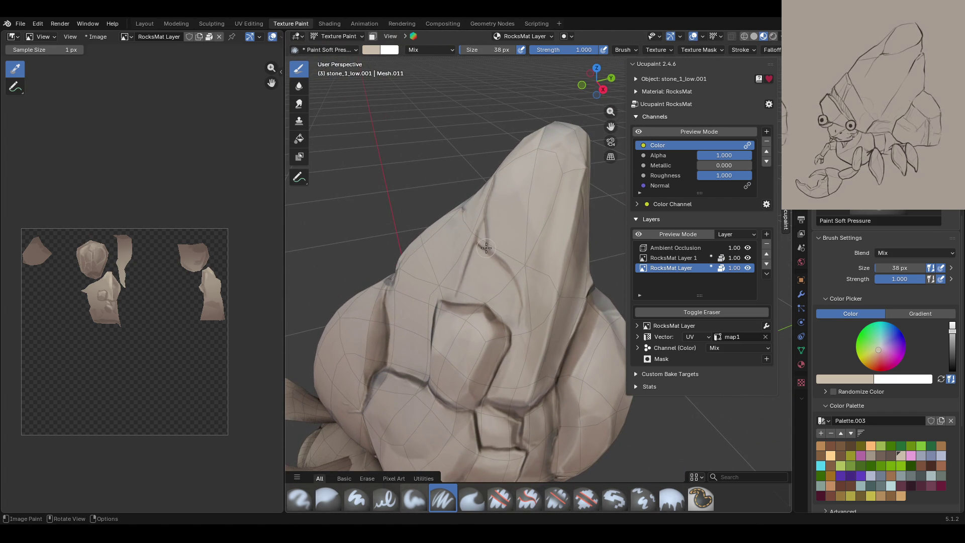
# - Paint soft strokes and a dark crack line on the tall top stone
pyautogui.moveTo(522, 278); pyautogui.dragTo(536, 243)
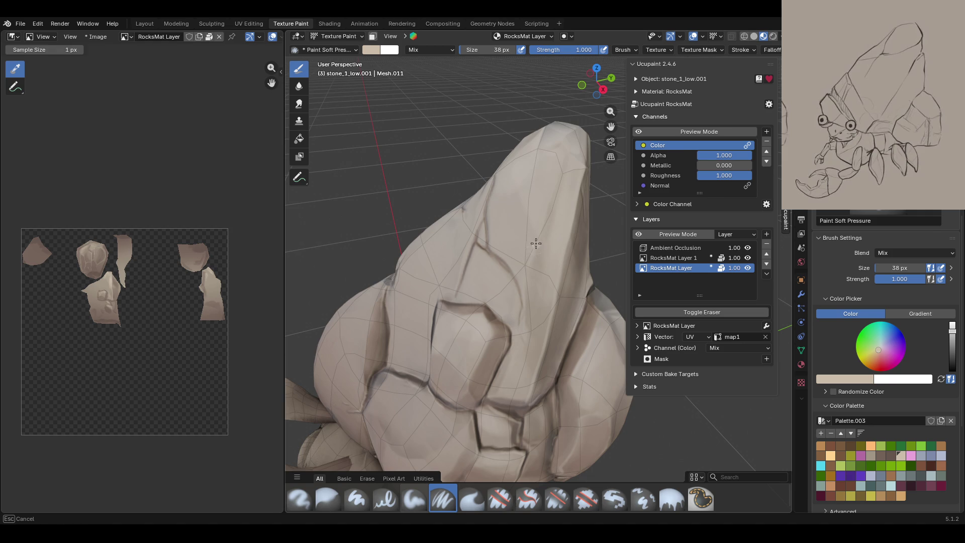
pyautogui.moveTo(530, 205)
pyautogui.mouseDown()
pyautogui.moveTo(555, 209)
pyautogui.moveTo(541, 222)
pyautogui.mouseUp()
pyautogui.moveTo(562, 157); pyautogui.dragTo(486, 176)
pyautogui.moveTo(493, 247); pyautogui.dragTo(496, 191)
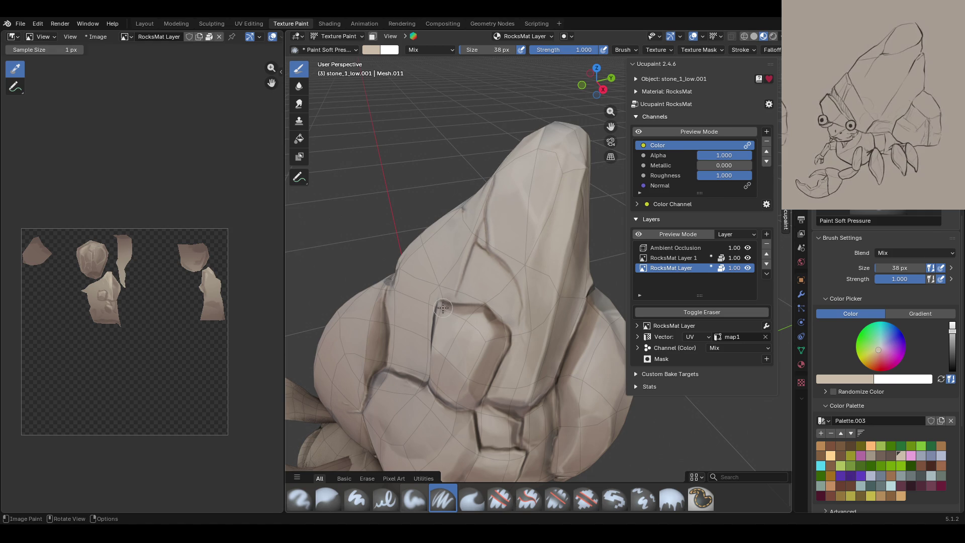
pyautogui.click(652, 133)
pyautogui.click(652, 133)
pyautogui.moveTo(442, 306)
pyautogui.mouseDown(button='middle')
pyautogui.moveTo(394, 293)
pyautogui.moveTo(402, 296)
pyautogui.mouseUp(button='middle')
# - Paint dark strokes along the stone shell's crack lines with the Paint Soft Pressure brush
pyautogui.scroll(5, 452, 372)
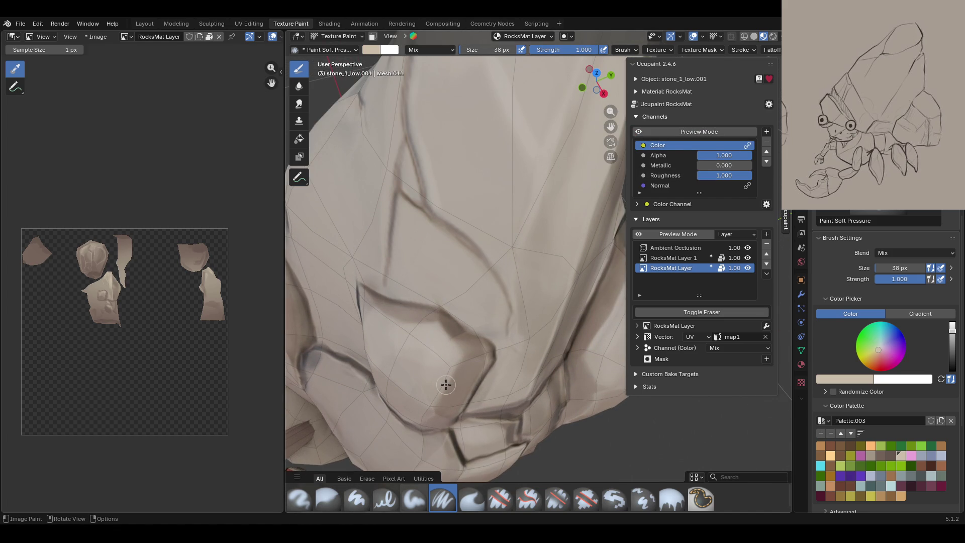
pyautogui.moveTo(358, 289); pyautogui.dragTo(374, 307)
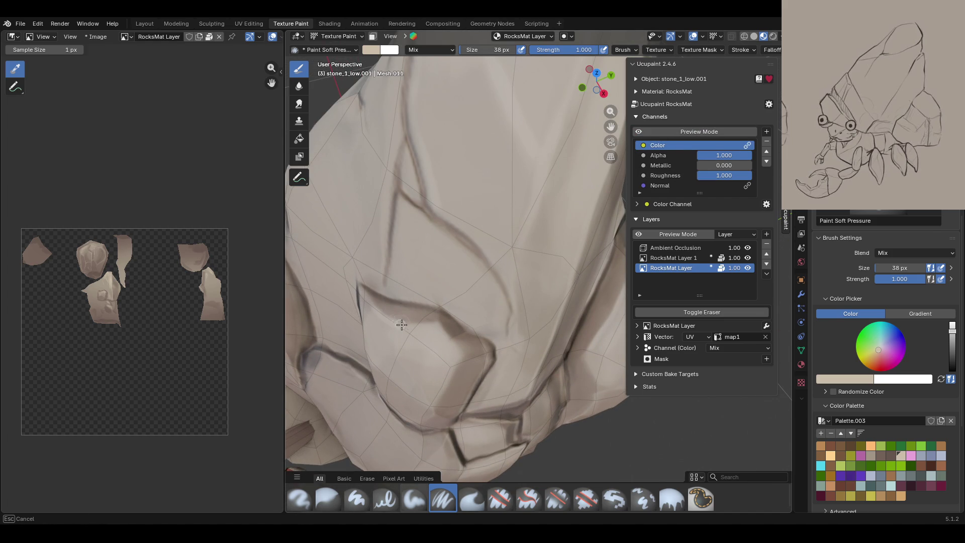
pyautogui.moveTo(444, 335)
pyautogui.mouseDown()
pyautogui.moveTo(457, 355)
pyautogui.moveTo(431, 409)
pyautogui.mouseUp()
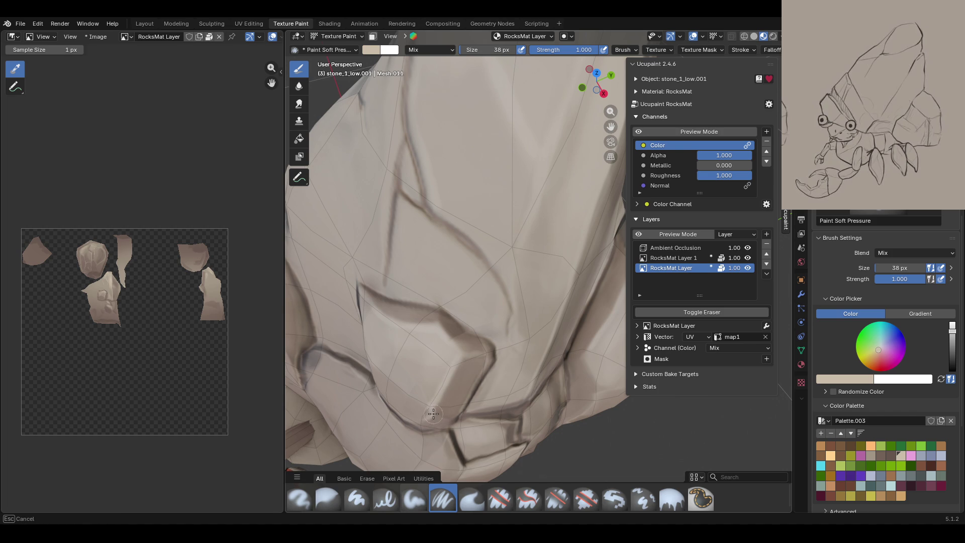
pyautogui.moveTo(428, 403); pyautogui.dragTo(380, 366)
pyautogui.moveTo(479, 367); pyautogui.dragTo(467, 347, button='middle')
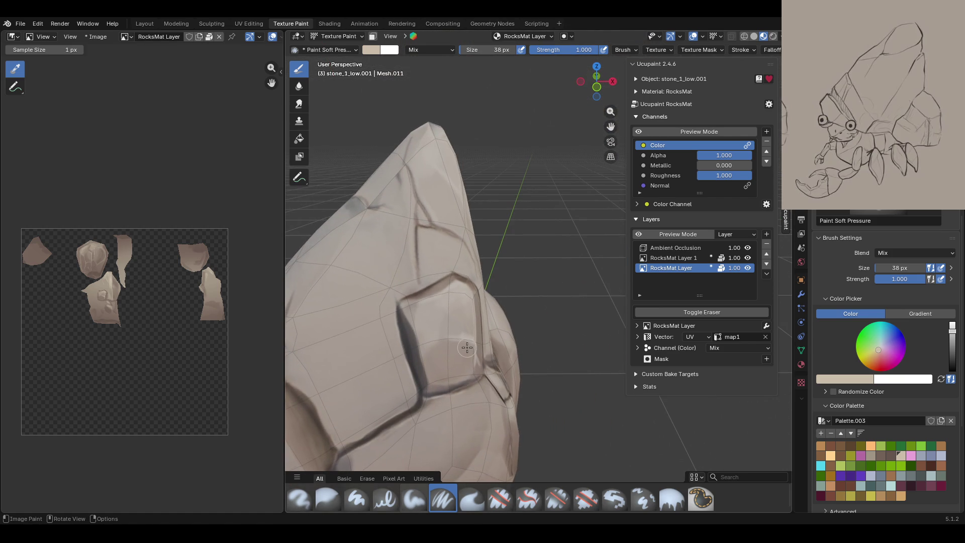
# - Dab extra shading into the crack, then briefly preview the colour channel alone
pyautogui.click(421, 303)
pyautogui.click(421, 303)
pyautogui.moveTo(367, 417)
pyautogui.mouseDown(button='middle')
pyautogui.moveTo(470, 210)
pyautogui.moveTo(491, 215)
pyautogui.moveTo(530, 356)
pyautogui.moveTo(578, 349)
pyautogui.mouseUp(button='middle')
pyautogui.click(642, 131)
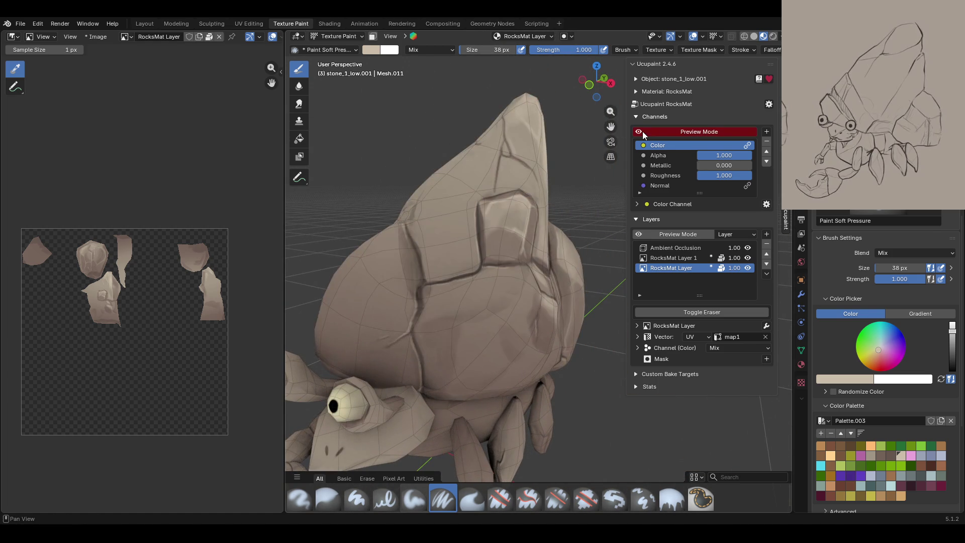
pyautogui.click(643, 131)
pyautogui.scroll(4, 400, 372)
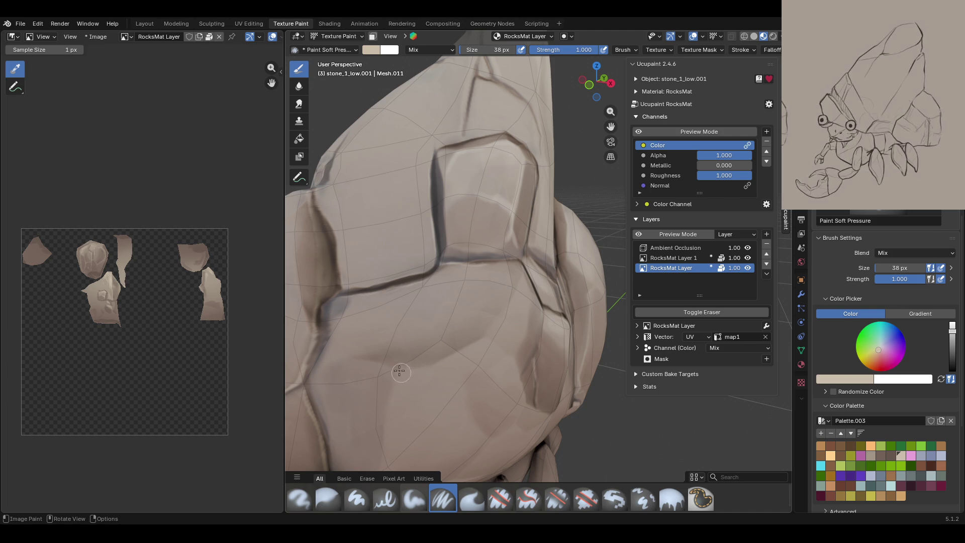
# - Brush light strokes over the rock with Paint Soft at 0.670 strength, then select the Blur brush
pyautogui.click(413, 500)
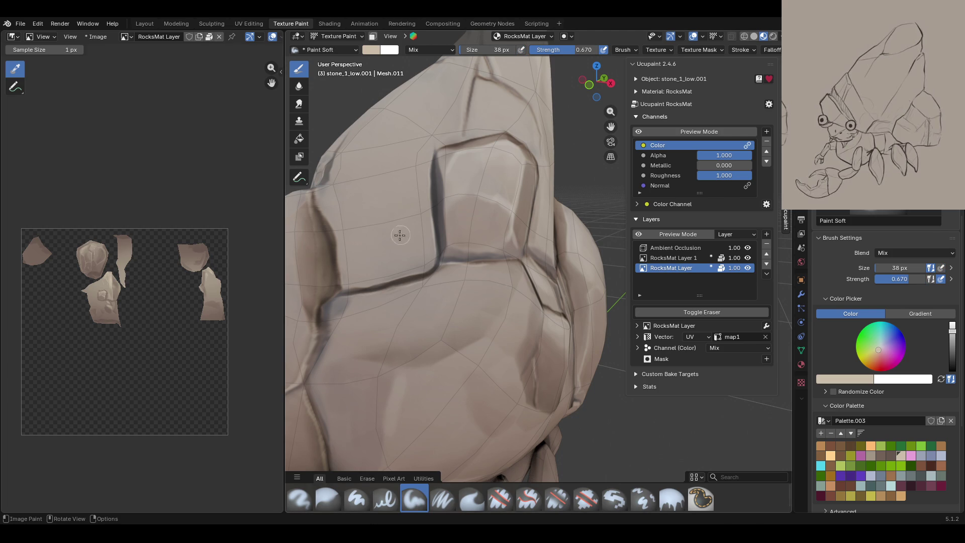
pyautogui.moveTo(401, 378)
pyautogui.mouseDown()
pyautogui.moveTo(468, 351)
pyautogui.moveTo(518, 297)
pyautogui.mouseUp()
pyautogui.moveTo(482, 352)
pyautogui.mouseDown()
pyautogui.moveTo(404, 396)
pyautogui.moveTo(409, 409)
pyautogui.moveTo(471, 360)
pyautogui.moveTo(394, 437)
pyautogui.mouseUp()
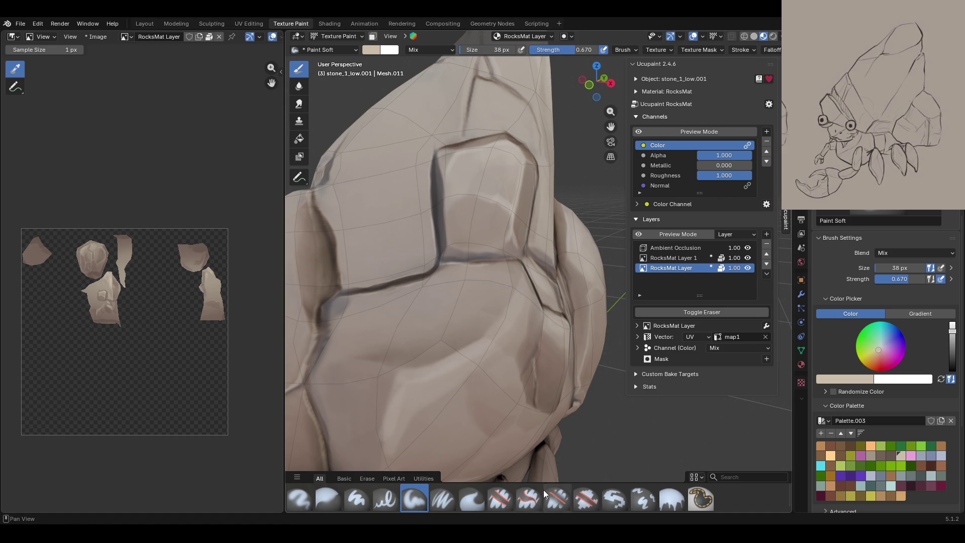
pyautogui.click(328, 499)
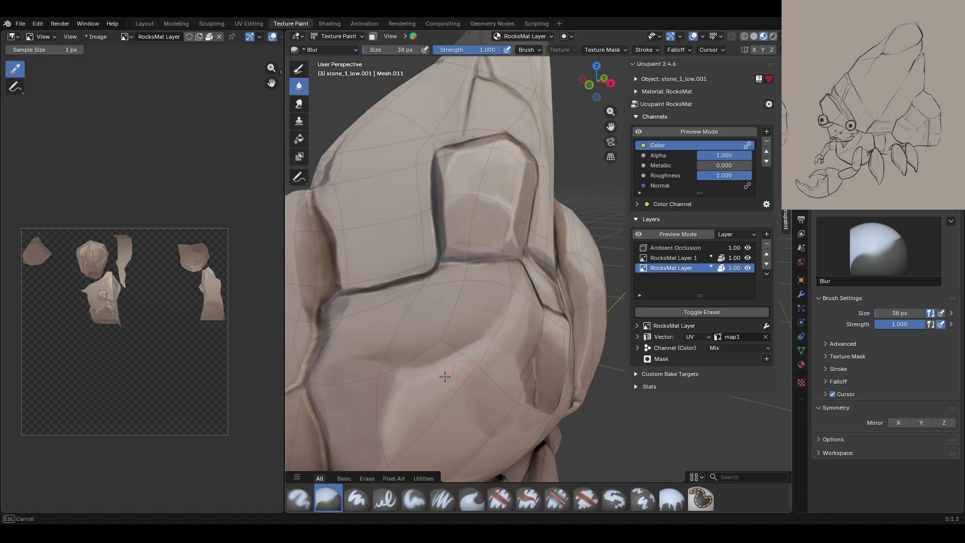
# - Blur the painted strokes on the rock surface and inspect the whole hermit crab
pyautogui.moveTo(458, 421); pyautogui.dragTo(464, 426)
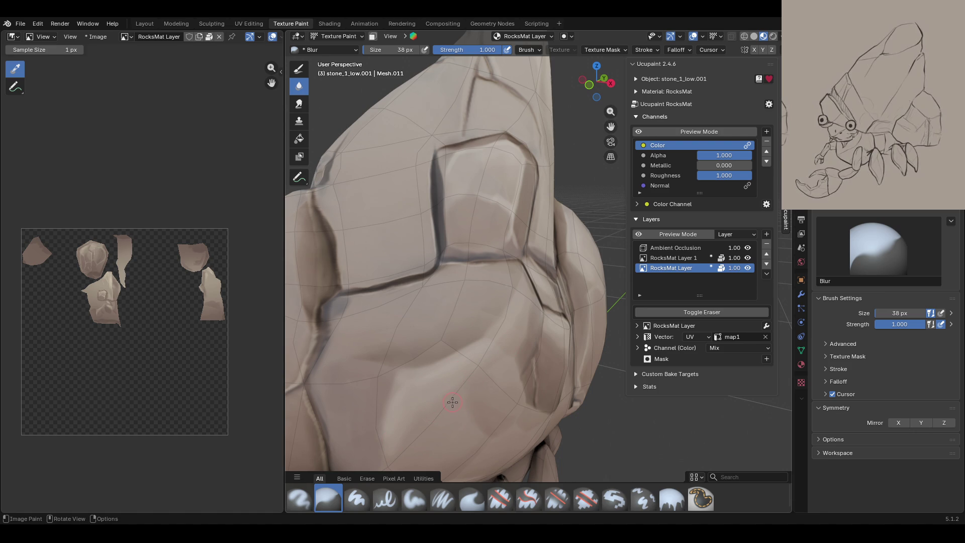
pyautogui.scroll(-5, 453, 402)
pyautogui.moveTo(488, 257); pyautogui.dragTo(517, 330, button='middle')
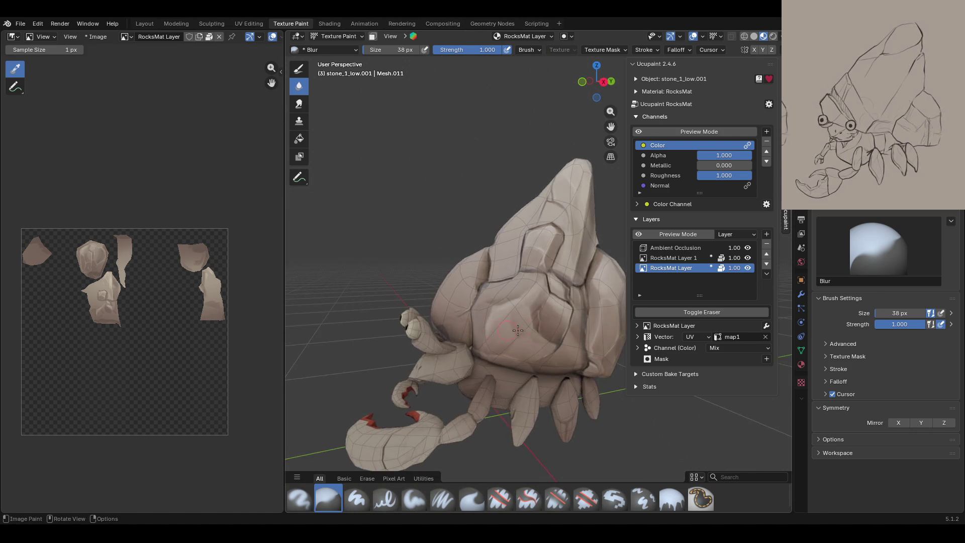
pyautogui.scroll(5, 518, 330)
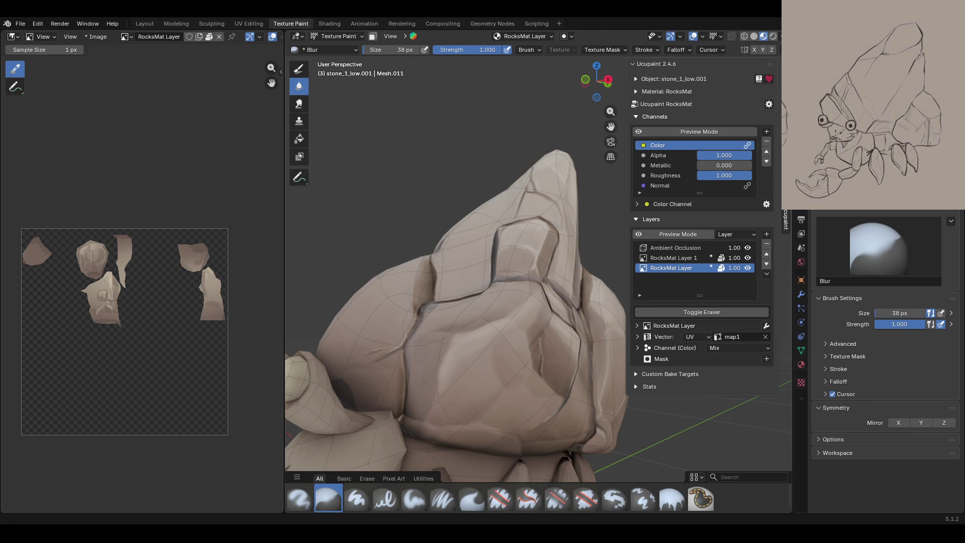
pyautogui.keyDown('shift'); pyautogui.moveTo(404, 540); pyautogui.dragTo(399, 523, button='middle'); pyautogui.keyUp('shift')
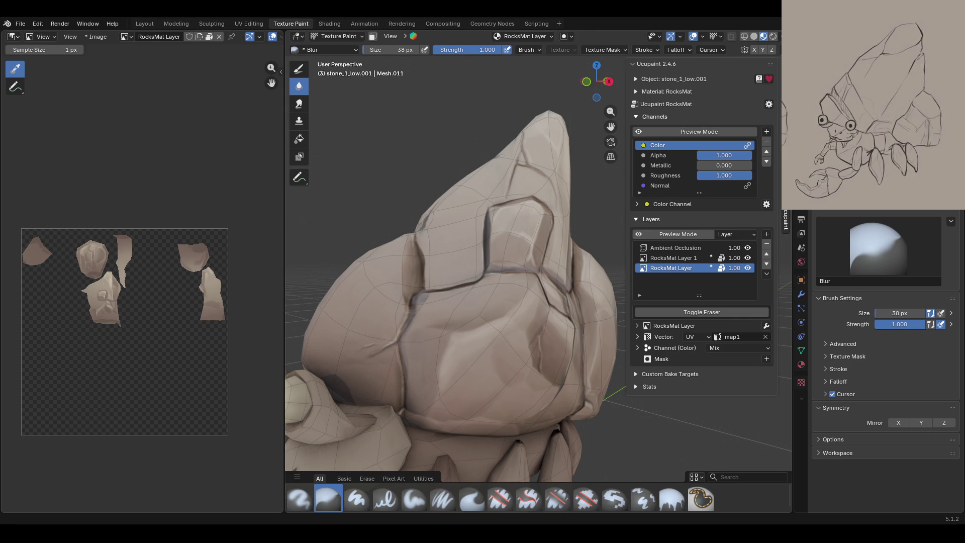
pyautogui.moveTo(522, 326)
pyautogui.mouseDown(button='middle')
pyautogui.moveTo(542, 326)
pyautogui.moveTo(515, 399)
pyautogui.mouseUp(button='middle')
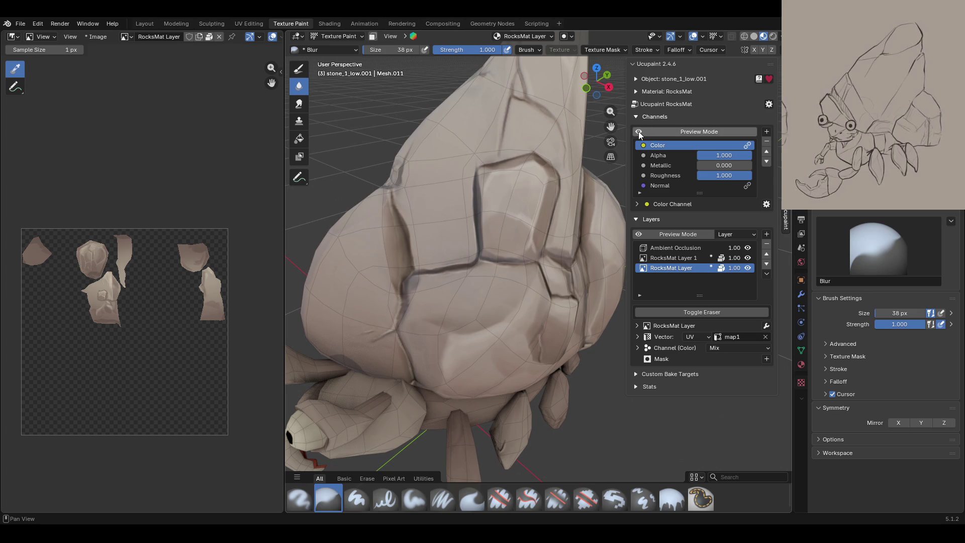
# - Enable Ucupaint Channels Preview Mode to show the Color channel alone around the shell
pyautogui.click(638, 131)
pyautogui.click(638, 131)
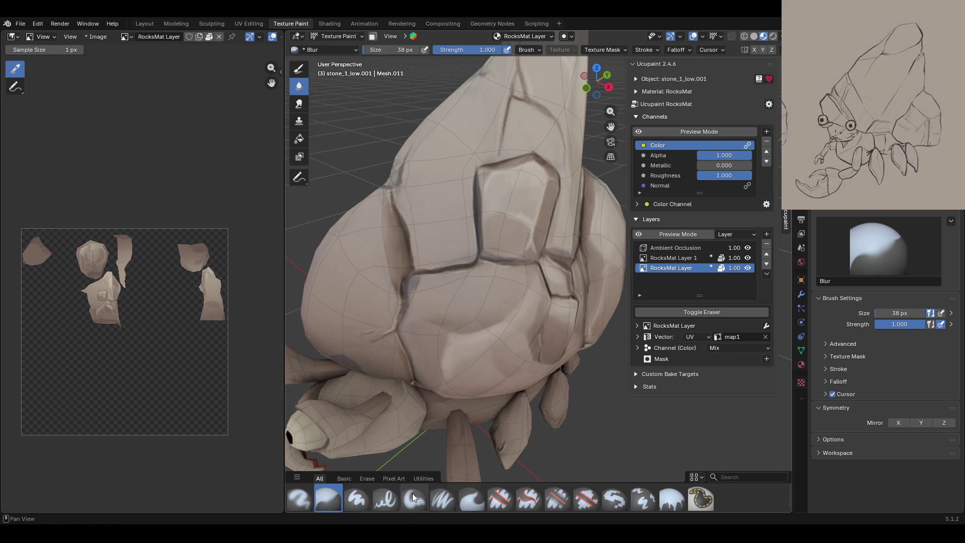
pyautogui.moveTo(462, 362); pyautogui.dragTo(505, 244, button='middle')
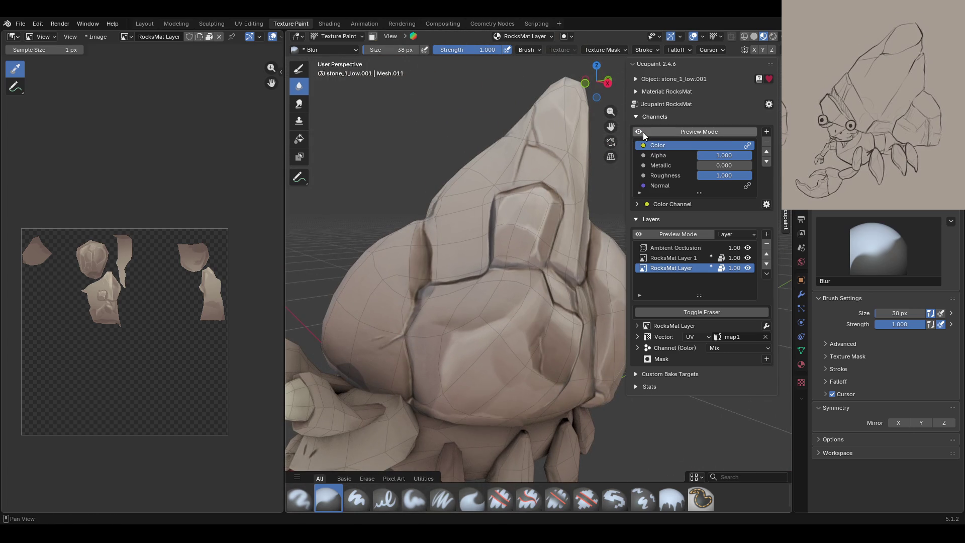
pyautogui.click(639, 131)
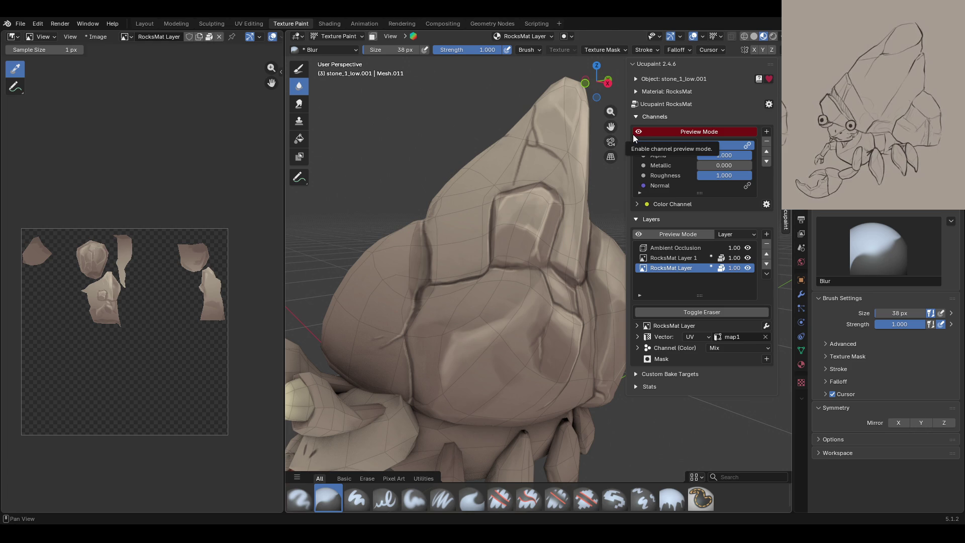
pyautogui.moveTo(495, 327)
pyautogui.mouseDown(button='middle')
pyautogui.moveTo(522, 292)
pyautogui.moveTo(492, 234)
pyautogui.mouseUp(button='middle')
pyautogui.scroll(-5, 525, 290)
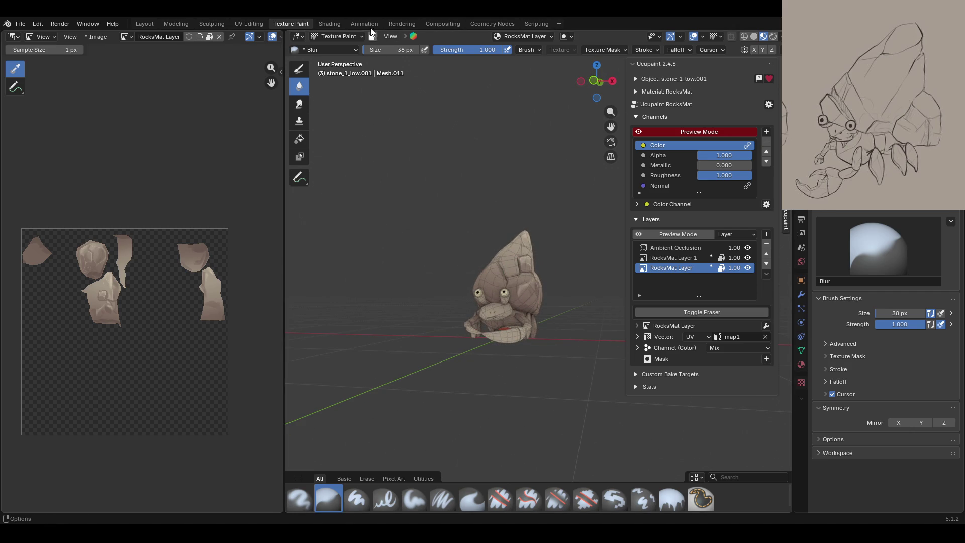
# - Save crab_rig.blend and switch to the Animation workspace in Object Mode
pyautogui.hotkey('ctrl', 's')
pyautogui.click(354, 24)
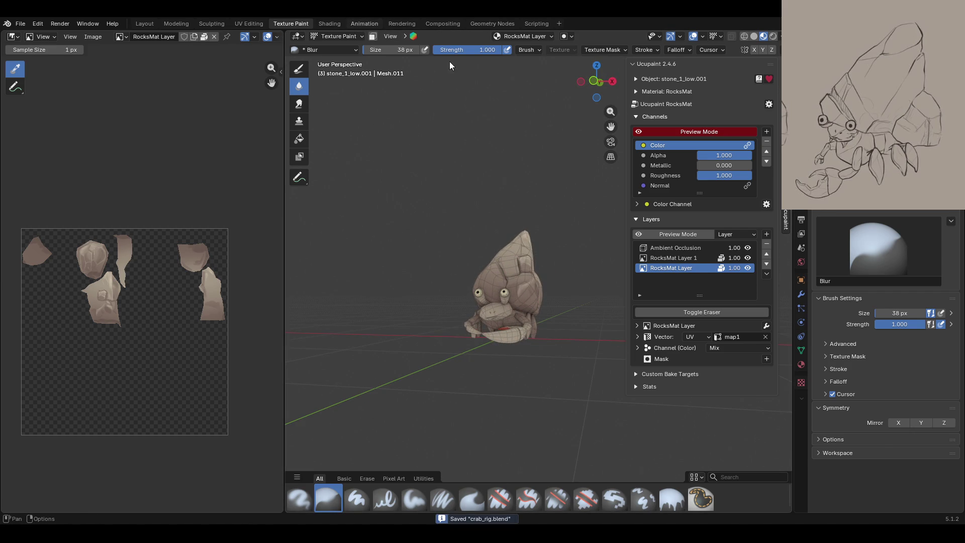
pyautogui.moveTo(573, 166)
pyautogui.mouseDown(button='middle')
pyautogui.moveTo(533, 169)
pyautogui.moveTo(566, 199)
pyautogui.mouseUp(button='middle')
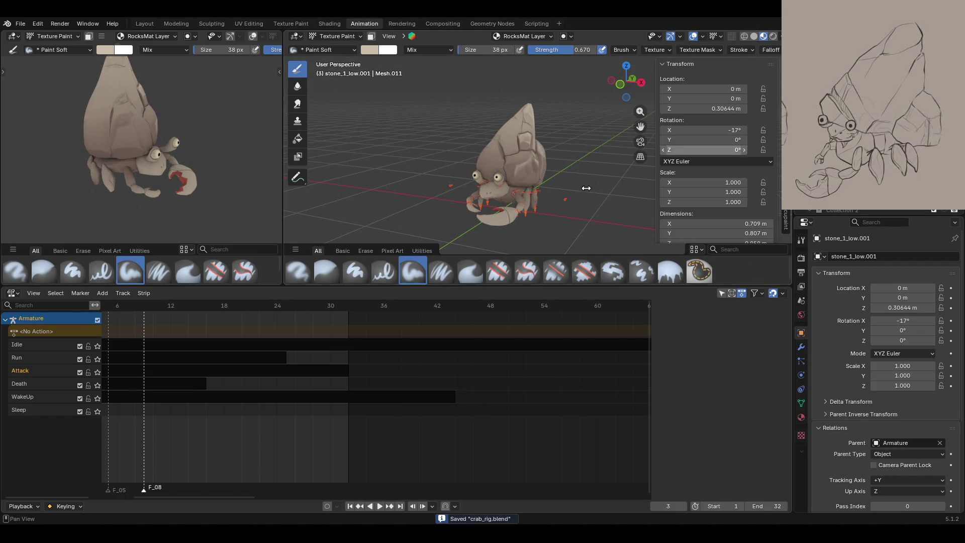
pyautogui.click(337, 36)
pyautogui.click(334, 42)
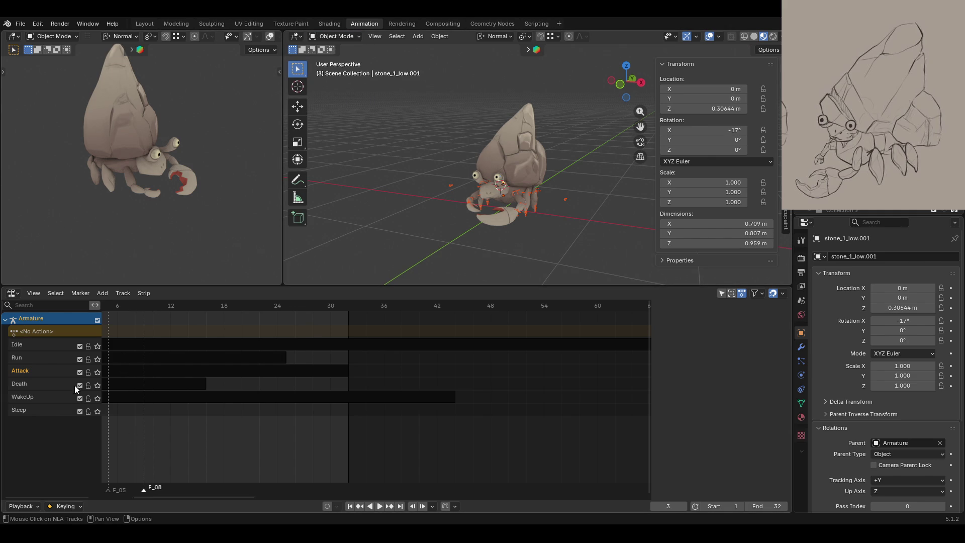
# - Disable the Idle and Attack NLA tracks, move marker F_08 earlier, and play the animation
pyautogui.click(80, 345)
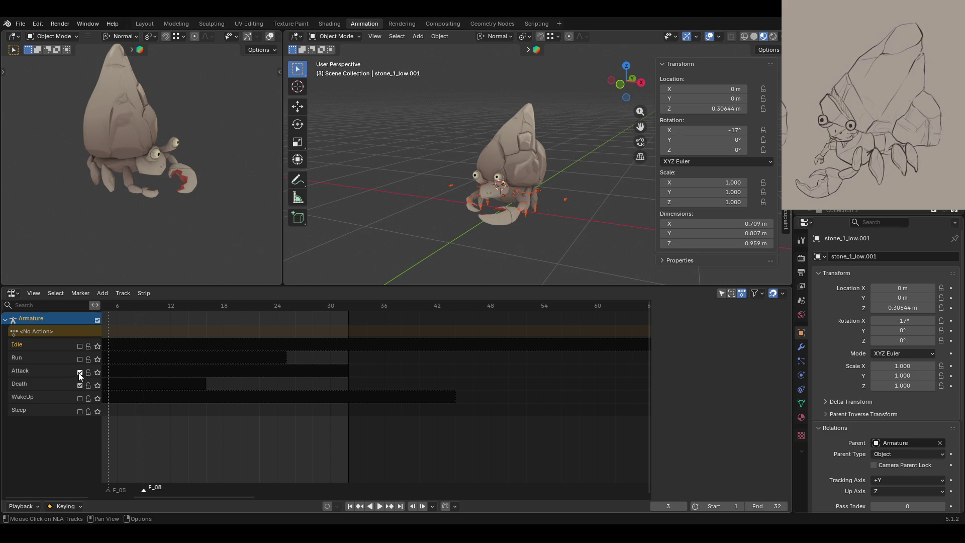
pyautogui.click(80, 372)
pyautogui.moveTo(144, 489); pyautogui.dragTo(126, 491)
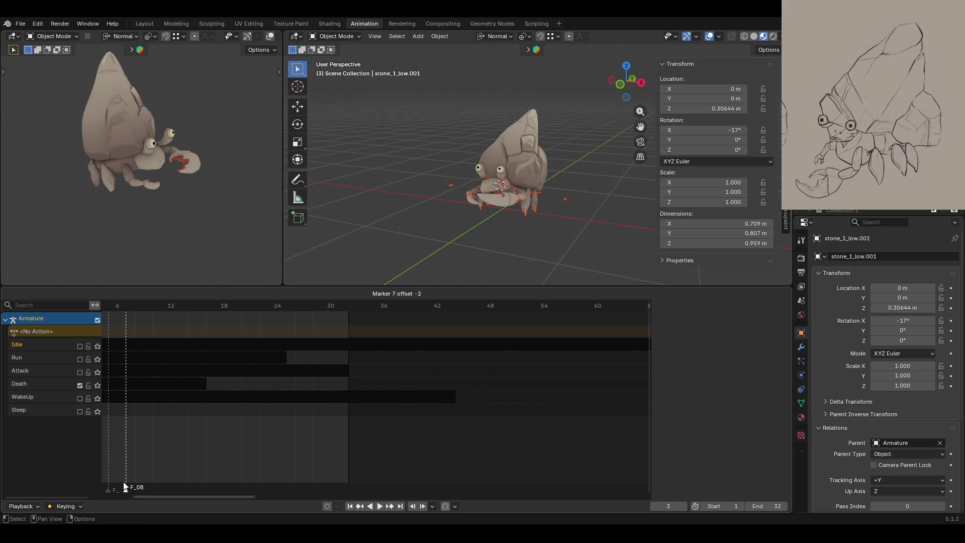
pyautogui.press('space')
pyautogui.scroll(3, 520, 219)
pyautogui.moveTo(519, 219); pyautogui.dragTo(496, 200, button='middle')
pyautogui.moveTo(241, 201)
pyautogui.mouseDown(button='middle')
pyautogui.moveTo(176, 162)
pyautogui.moveTo(32, 199)
pyautogui.moveTo(43, 209)
pyautogui.moveTo(116, 210)
pyautogui.moveTo(232, 200)
pyautogui.moveTo(23, 181)
pyautogui.moveTo(424, 163)
pyautogui.moveTo(309, 194)
pyautogui.moveTo(744, 201)
pyautogui.moveTo(701, 210)
pyautogui.moveTo(466, 207)
pyautogui.moveTo(413, 182)
pyautogui.moveTo(554, 177)
pyautogui.moveTo(510, 217)
pyautogui.moveTo(496, 180)
pyautogui.moveTo(459, 188)
pyautogui.moveTo(636, 199)
pyautogui.moveTo(638, 209)
pyautogui.mouseUp(button='middle')
pyautogui.press('space')
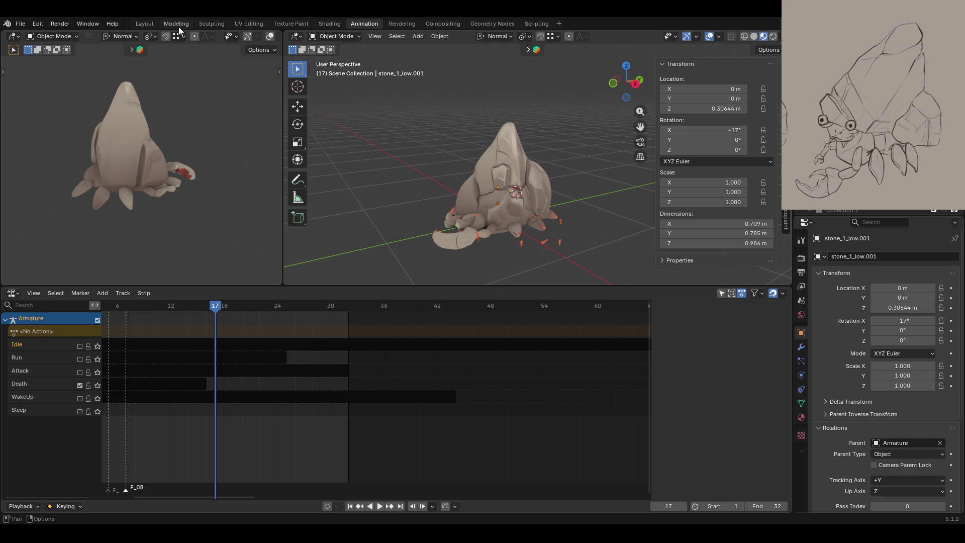
# - Back in the Animation workspace, re-enable the Attack, Run, Idle, WakeUp and Sleep tracks
pyautogui.click(288, 26)
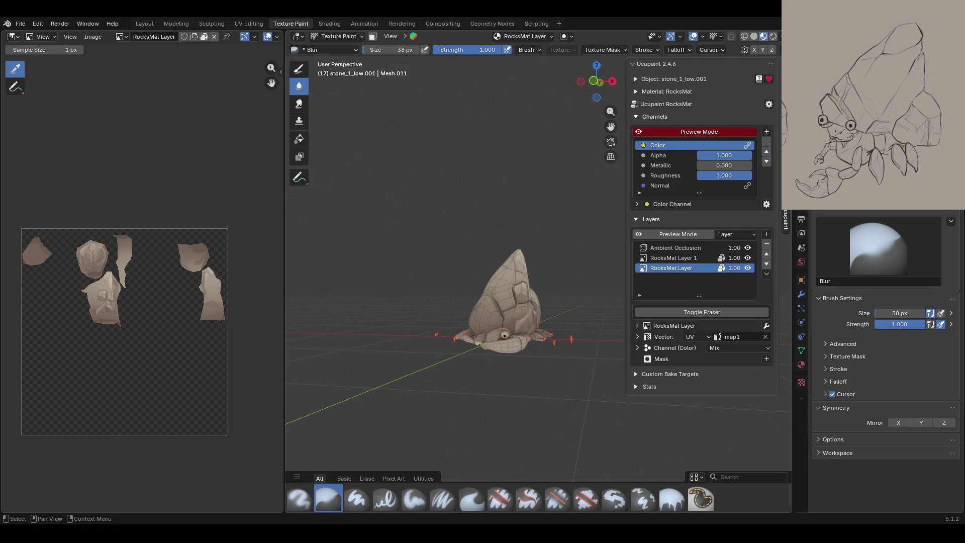
pyautogui.click(403, 24)
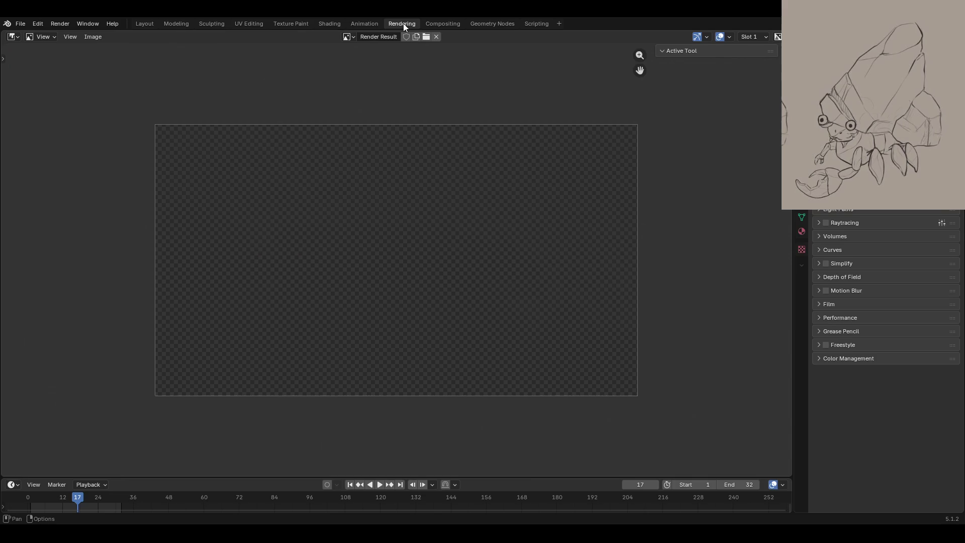
pyautogui.click(367, 24)
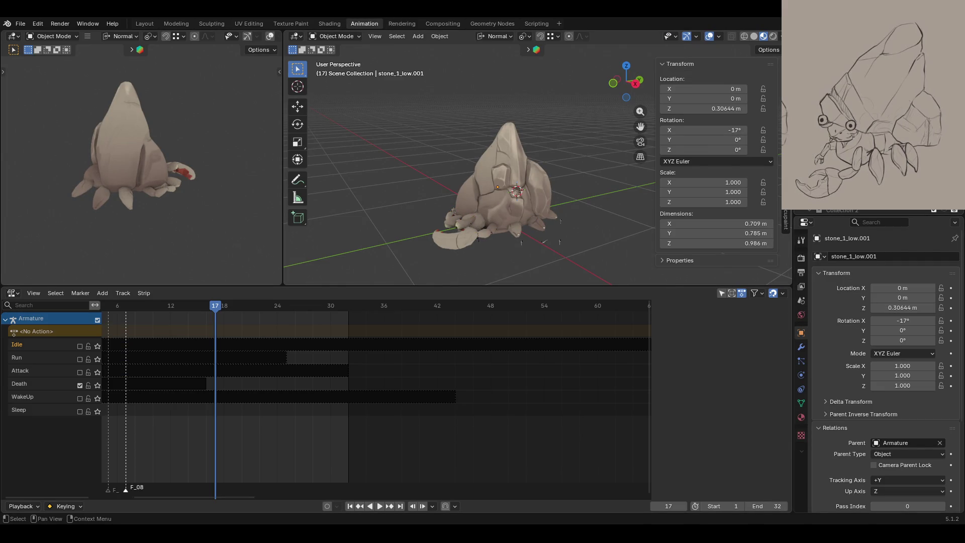
pyautogui.moveTo(79, 370); pyautogui.dragTo(81, 348)
pyautogui.moveTo(79, 398); pyautogui.dragTo(79, 411)
# - Move through the Texture Paint, Shading and Animation workspaces to the Layout workspace
pyautogui.moveTo(390, 233); pyautogui.dragTo(484, 242, button='middle')
pyautogui.click(291, 23)
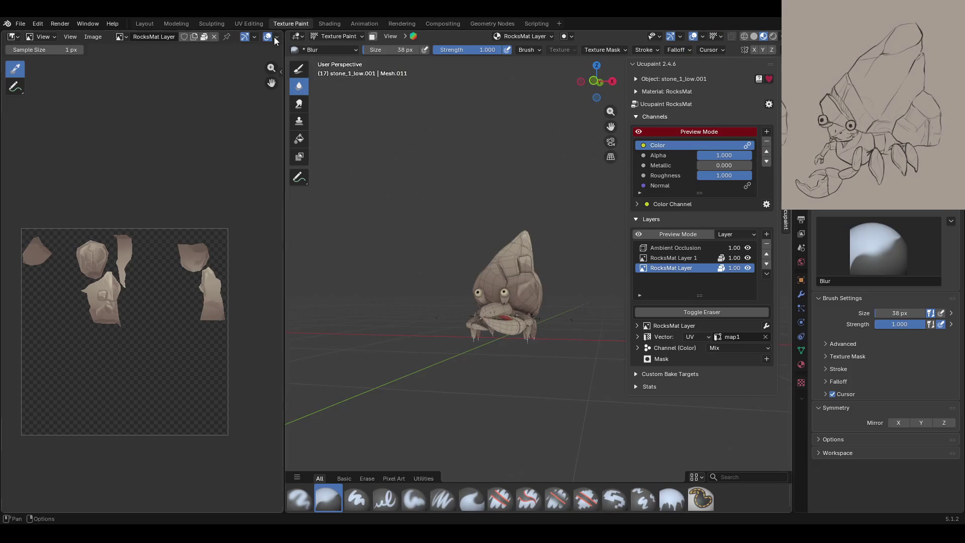
pyautogui.scroll(5, 567, 290)
pyautogui.scroll(-5, 567, 290)
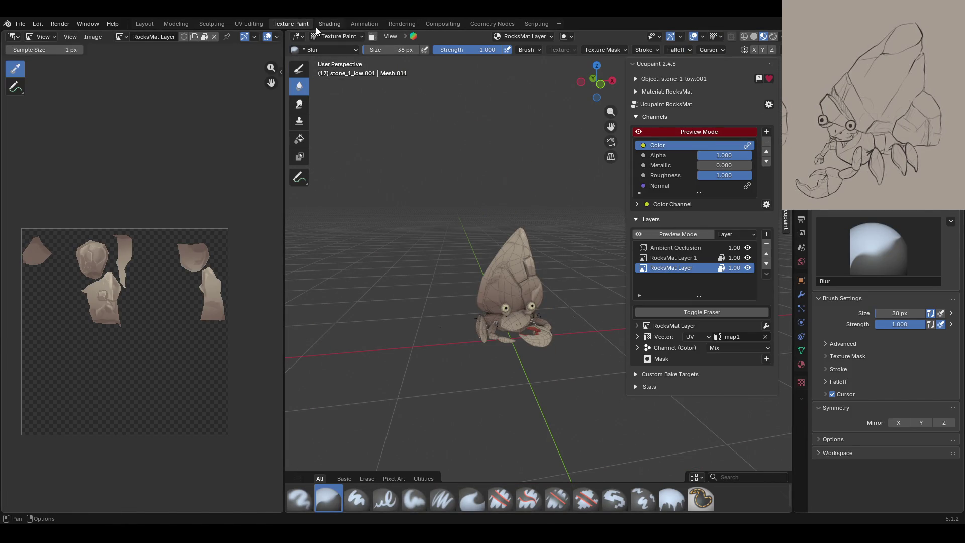
pyautogui.click(329, 24)
pyautogui.click(357, 24)
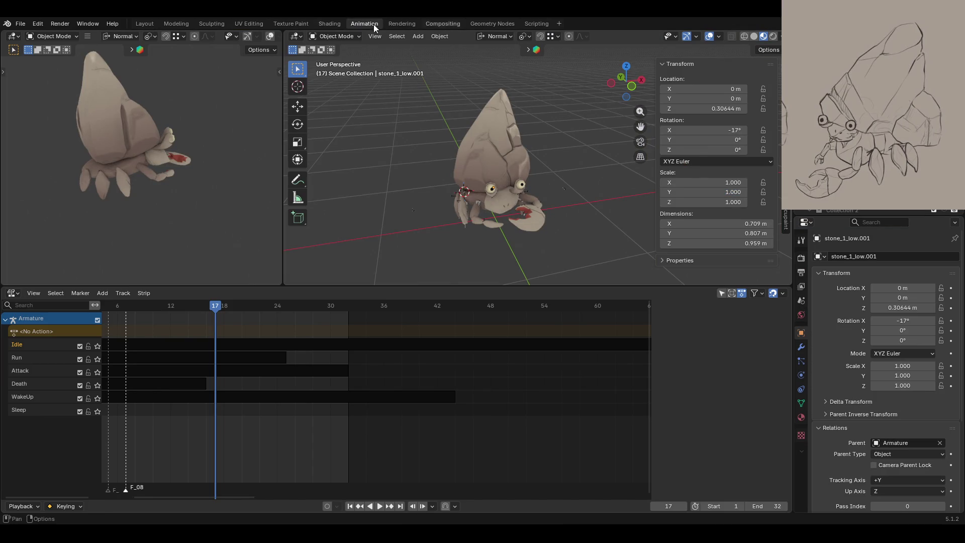
pyautogui.click(144, 24)
# - Select the crab's Armature and enable Rest Position in its Armature data properties
pyautogui.click(854, 193)
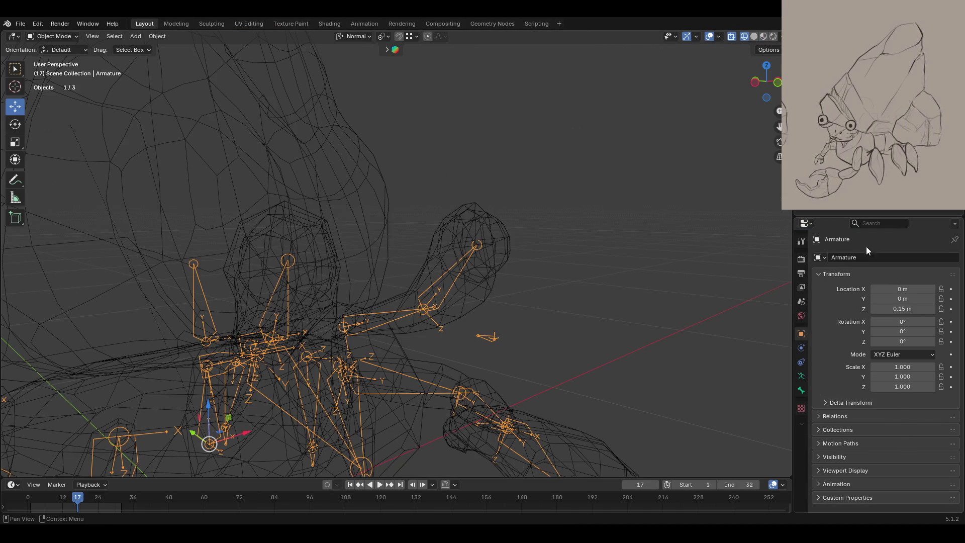
pyautogui.click(804, 375)
pyautogui.click(924, 289)
pyautogui.moveTo(562, 271)
pyautogui.mouseDown(button='middle')
pyautogui.moveTo(495, 263)
pyautogui.moveTo(561, 260)
pyautogui.moveTo(451, 217)
pyautogui.moveTo(595, 342)
pyautogui.moveTo(482, 330)
pyautogui.mouseUp(button='middle')
# - Return to the Texture Paint workspace and reselect the stone shell
pyautogui.click(291, 23)
pyautogui.scroll(6, 481, 330)
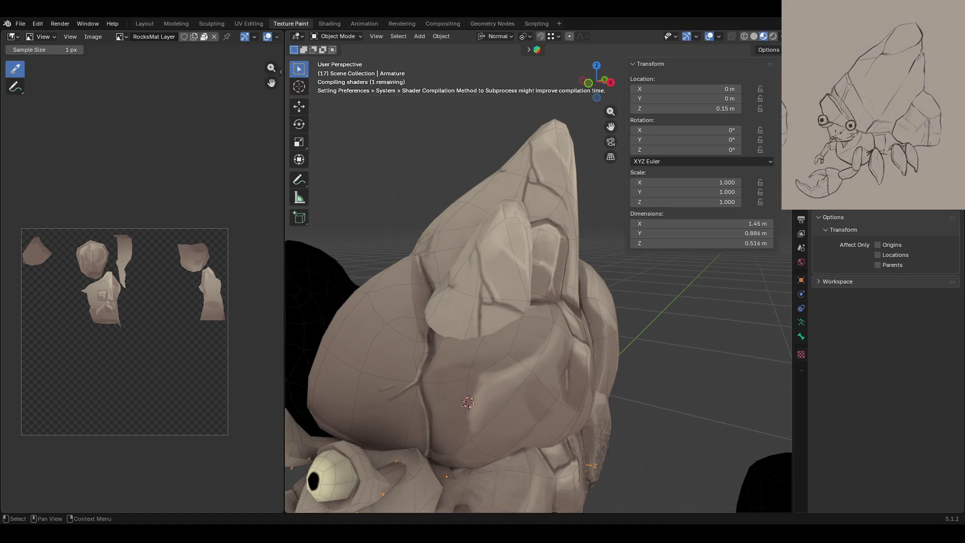
pyautogui.scroll(-6, 578, 207)
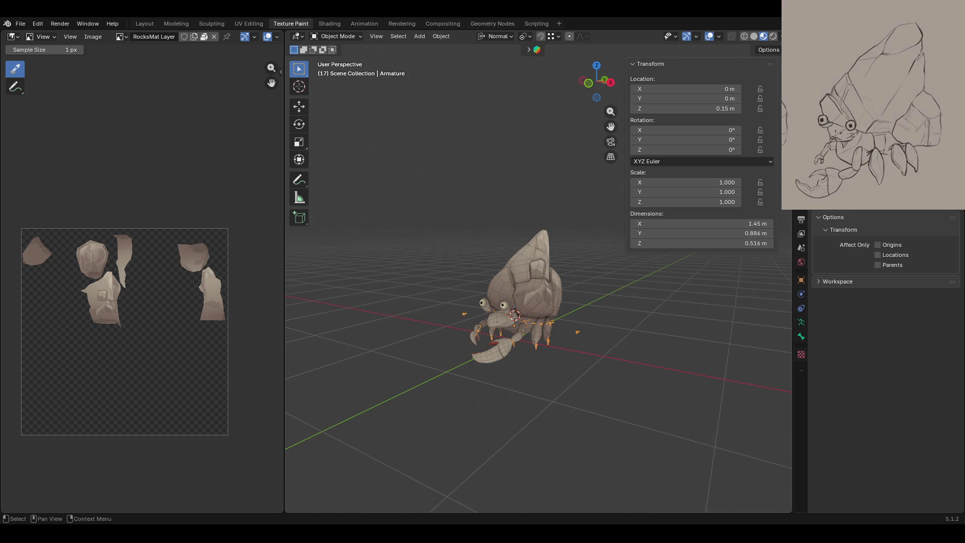
pyautogui.click(532, 266)
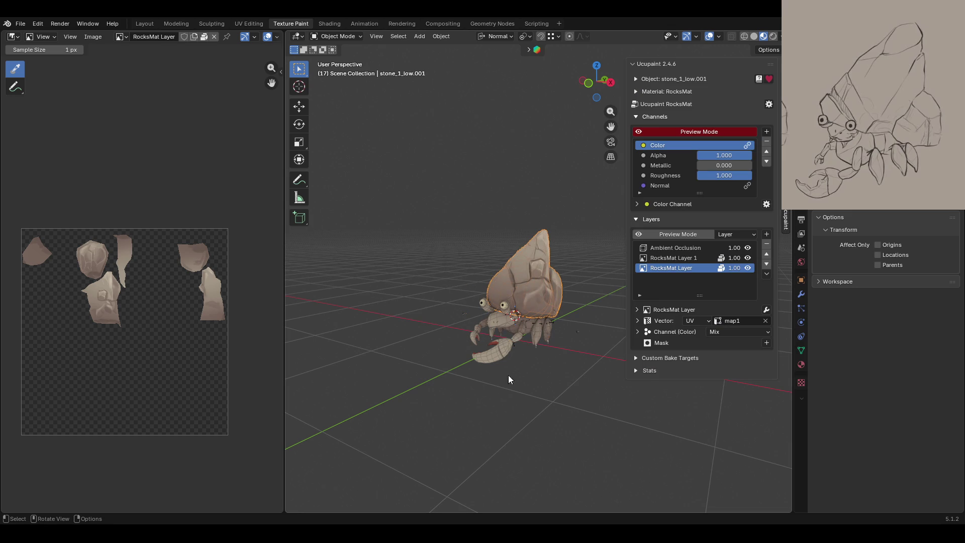
pyautogui.click(577, 332)
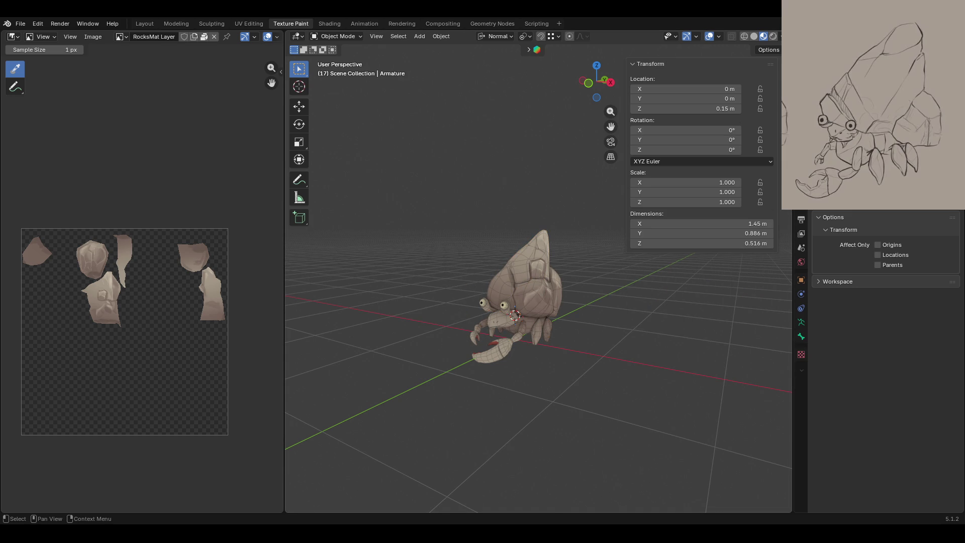
pyautogui.scroll(5, 533, 341)
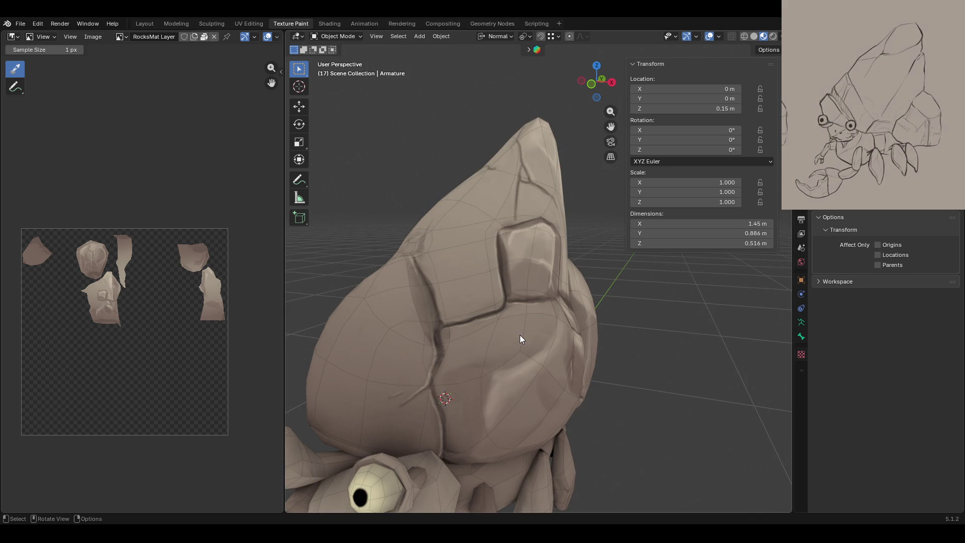
pyautogui.moveTo(610, 126); pyautogui.dragTo(517, 176, button='middle')
pyautogui.scroll(-5, 517, 176)
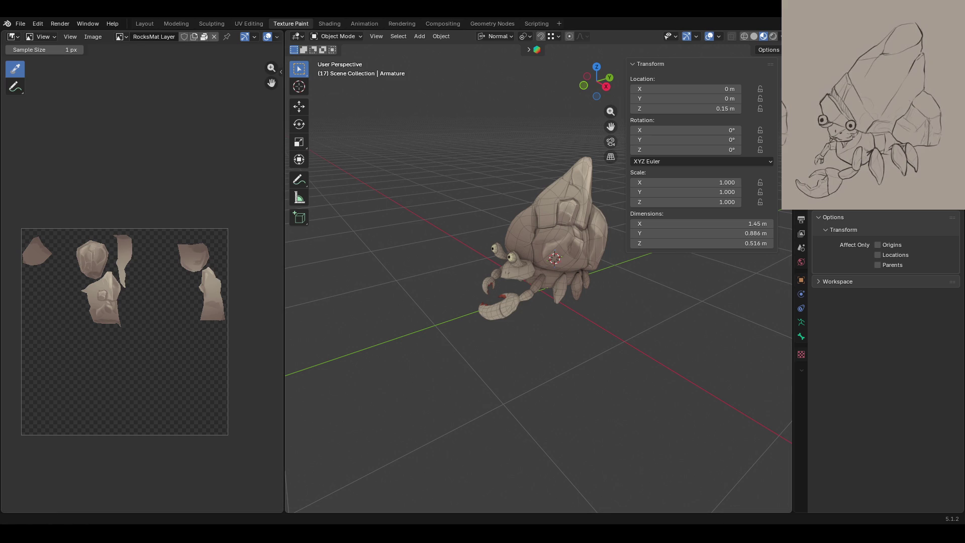
pyautogui.moveTo(593, 302)
pyautogui.mouseDown(button='middle')
pyautogui.moveTo(541, 313)
pyautogui.moveTo(582, 301)
pyautogui.moveTo(562, 286)
pyautogui.moveTo(567, 243)
pyautogui.mouseUp(button='middle')
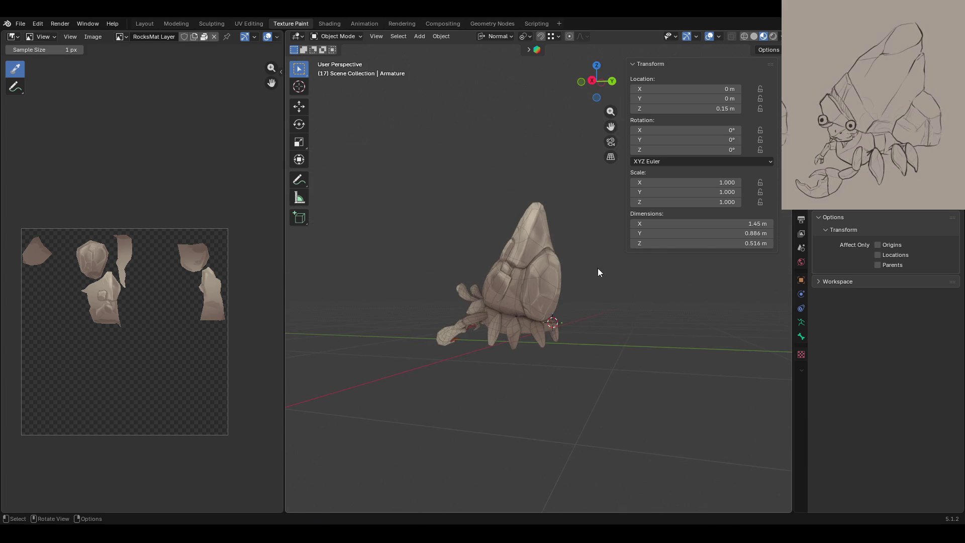
pyautogui.moveTo(493, 249)
pyautogui.mouseDown(button='middle')
pyautogui.moveTo(631, 301)
pyautogui.moveTo(508, 360)
pyautogui.mouseUp(button='middle')
pyautogui.moveTo(521, 308)
pyautogui.keyDown('ctrl'); pyautogui.mouseDown(button='middle')
pyautogui.moveTo(514, 289)
pyautogui.moveTo(483, 395)
pyautogui.mouseUp(button='middle'); pyautogui.keyUp('ctrl')
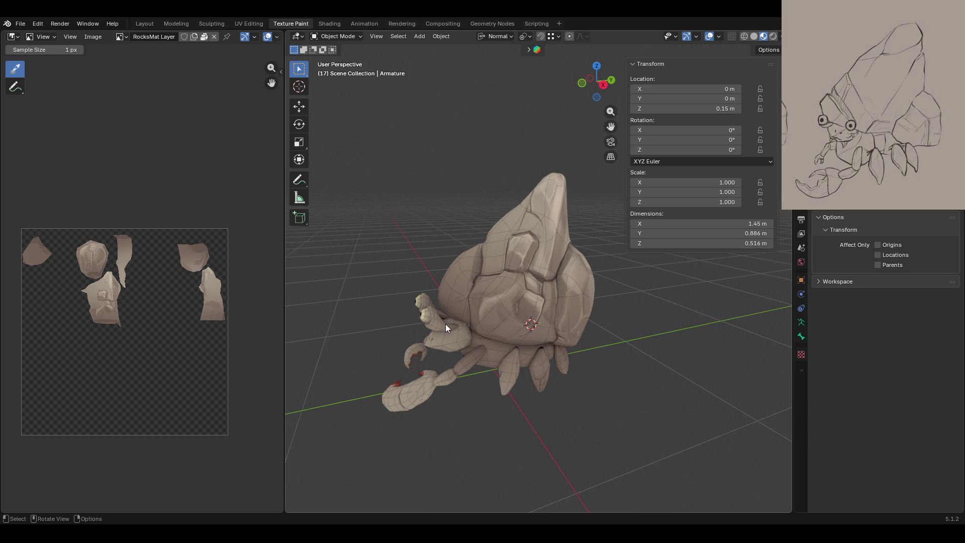
pyautogui.moveTo(466, 298)
pyautogui.mouseDown(button='middle')
pyautogui.moveTo(450, 365)
pyautogui.moveTo(464, 360)
pyautogui.moveTo(392, 361)
pyautogui.moveTo(465, 370)
pyautogui.moveTo(444, 376)
pyautogui.mouseUp(button='middle')
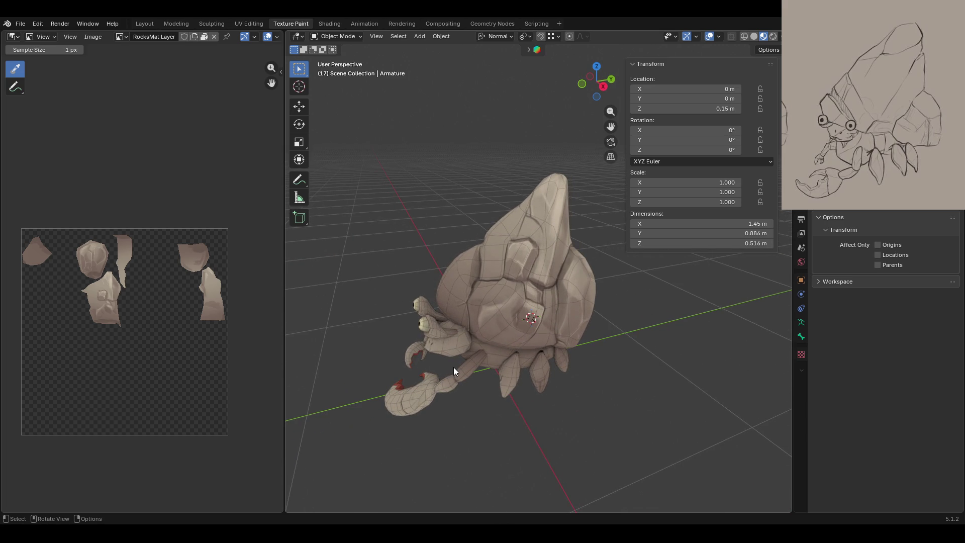
pyautogui.moveTo(564, 292)
pyautogui.keyDown('ctrl'); pyautogui.mouseDown(button='middle')
pyautogui.moveTo(562, 285)
pyautogui.moveTo(581, 293)
pyautogui.moveTo(575, 302)
pyautogui.moveTo(590, 299)
pyautogui.moveTo(498, 256)
pyautogui.moveTo(566, 263)
pyautogui.moveTo(590, 248)
pyautogui.moveTo(581, 229)
pyautogui.moveTo(517, 239)
pyautogui.moveTo(535, 248)
pyautogui.moveTo(501, 260)
pyautogui.moveTo(510, 251)
pyautogui.moveTo(527, 257)
pyautogui.mouseUp(button='middle'); pyautogui.keyUp('ctrl')
pyautogui.click(515, 239)
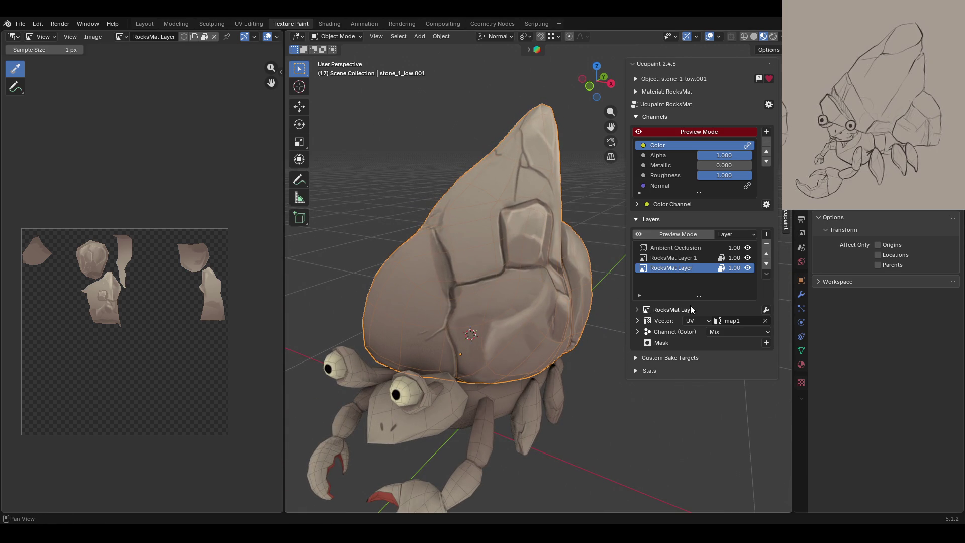
pyautogui.click(693, 266)
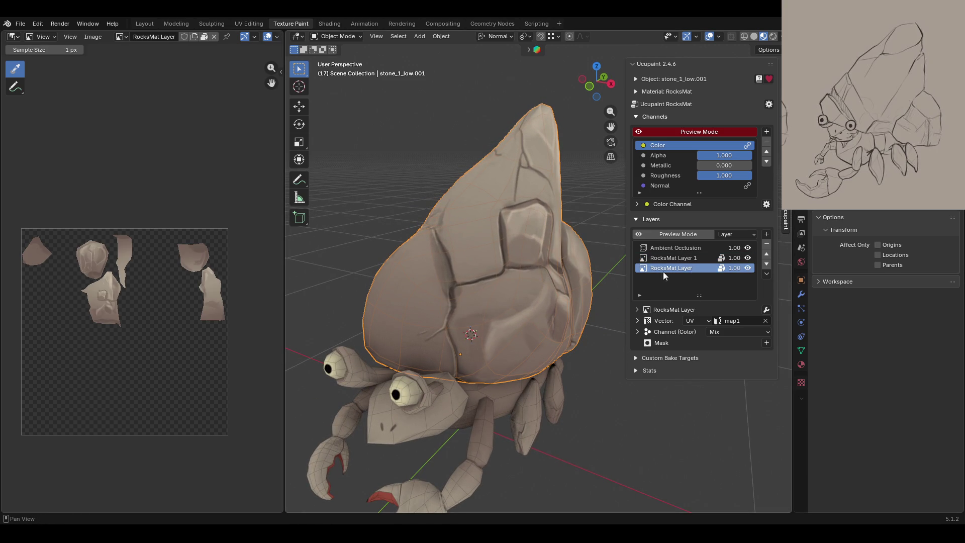
# - Enter Texture Paint mode with the Paint Soft brush and a brown palette swatch
pyautogui.click(335, 36)
pyautogui.click(347, 103)
pyautogui.moveTo(571, 252)
pyautogui.mouseDown(button='middle')
pyautogui.moveTo(511, 234)
pyautogui.moveTo(608, 225)
pyautogui.mouseUp(button='middle')
pyautogui.click(420, 499)
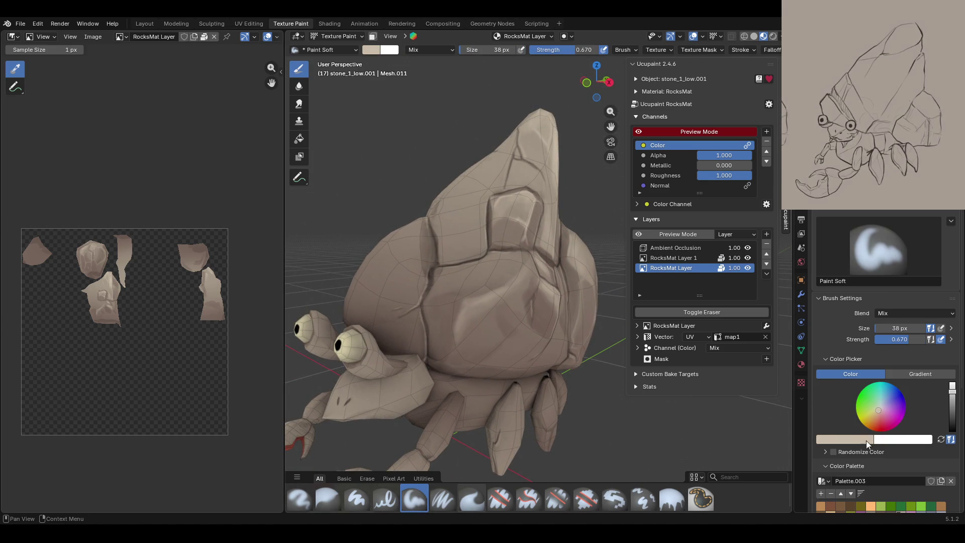
pyautogui.scroll(-4, 858, 439)
pyautogui.click(879, 438)
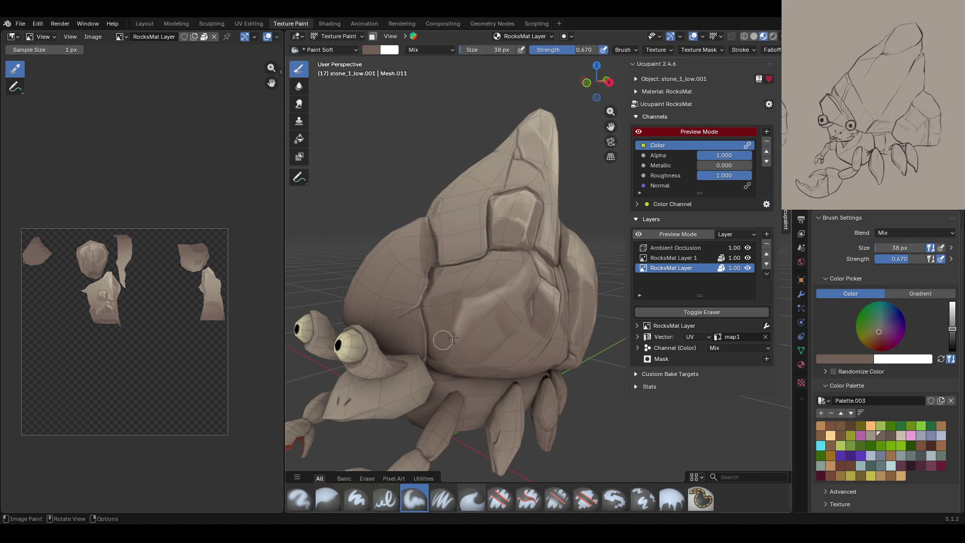
# - Paint soft brown shading across the shell's plates from several angles
pyautogui.moveTo(470, 343); pyautogui.dragTo(479, 331)
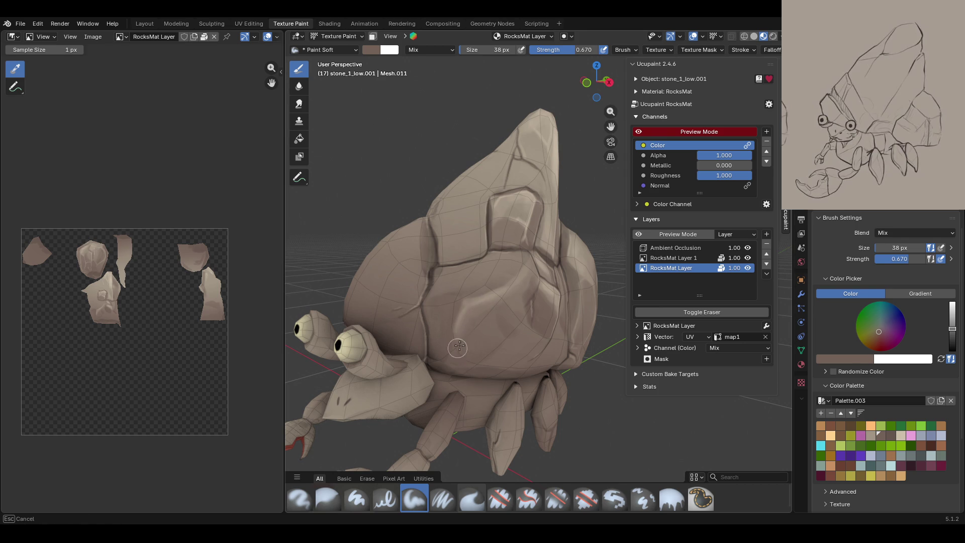
pyautogui.moveTo(461, 329); pyautogui.dragTo(529, 331)
pyautogui.moveTo(571, 317); pyautogui.dragTo(519, 308, button='middle')
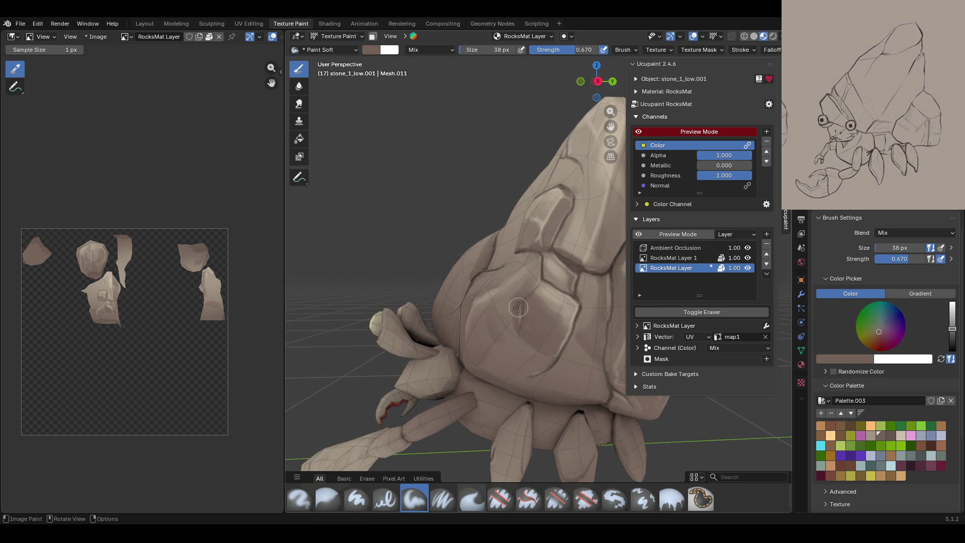
pyautogui.click(501, 372)
pyautogui.moveTo(513, 369)
pyautogui.mouseDown()
pyautogui.moveTo(532, 366)
pyautogui.moveTo(507, 376)
pyautogui.moveTo(522, 384)
pyautogui.moveTo(583, 389)
pyautogui.mouseUp()
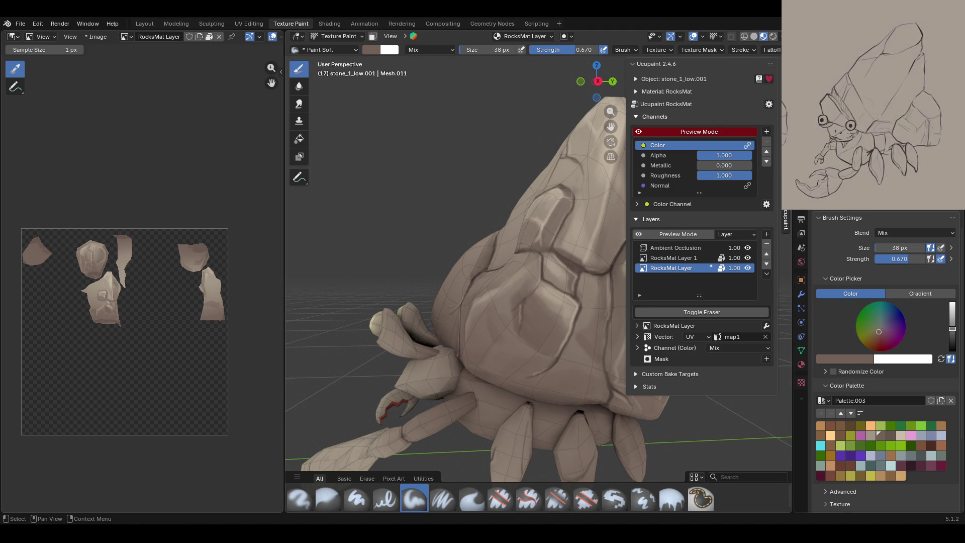
pyautogui.moveTo(477, 302)
pyautogui.mouseDown(button='middle')
pyautogui.moveTo(529, 305)
pyautogui.moveTo(539, 271)
pyautogui.moveTo(529, 219)
pyautogui.mouseUp(button='middle')
pyautogui.scroll(-6, 529, 305)
pyautogui.scroll(5, 540, 264)
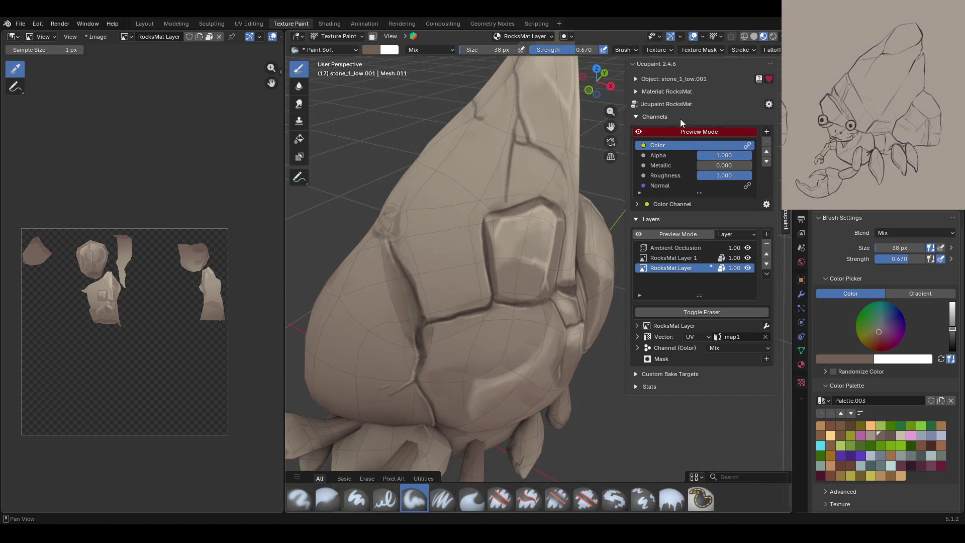
pyautogui.moveTo(518, 281)
pyautogui.mouseDown(button='middle')
pyautogui.moveTo(454, 231)
pyautogui.moveTo(495, 273)
pyautogui.mouseUp(button='middle')
pyautogui.scroll(-3, 495, 272)
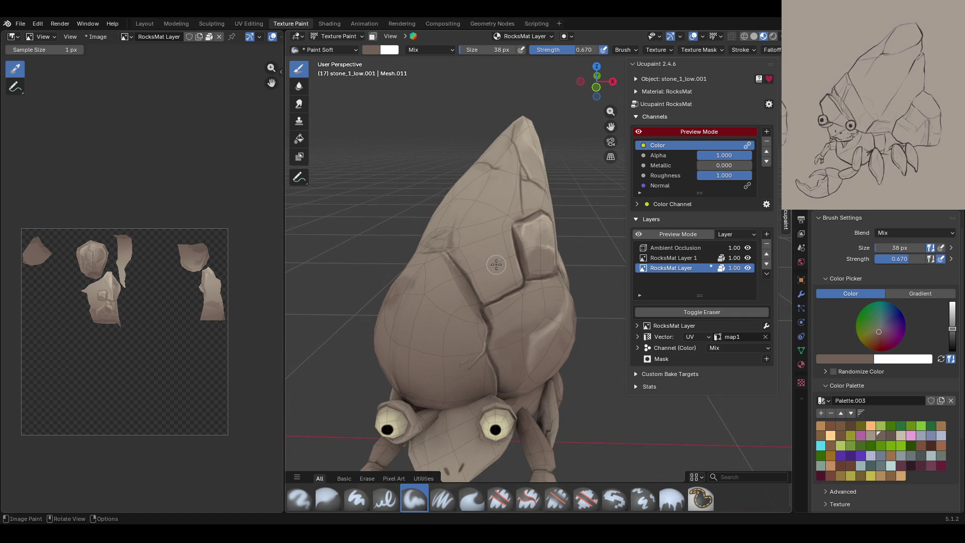
# - Shade down the shell's crack with more brown strokes, then inspect the whole crab
pyautogui.moveTo(475, 278)
pyautogui.mouseDown()
pyautogui.moveTo(512, 246)
pyautogui.moveTo(502, 286)
pyautogui.moveTo(469, 275)
pyautogui.moveTo(505, 234)
pyautogui.moveTo(489, 285)
pyautogui.mouseUp()
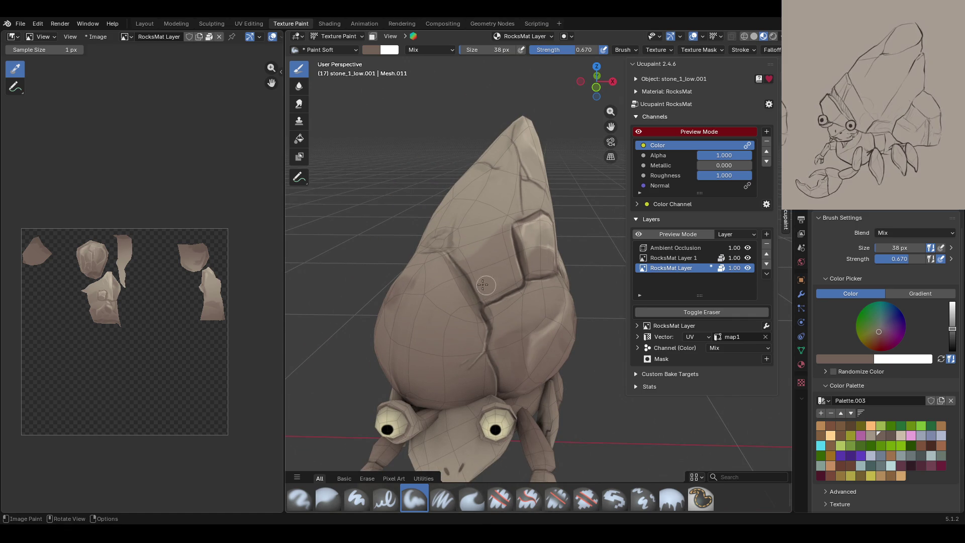
pyautogui.moveTo(409, 198); pyautogui.dragTo(494, 225, button='middle')
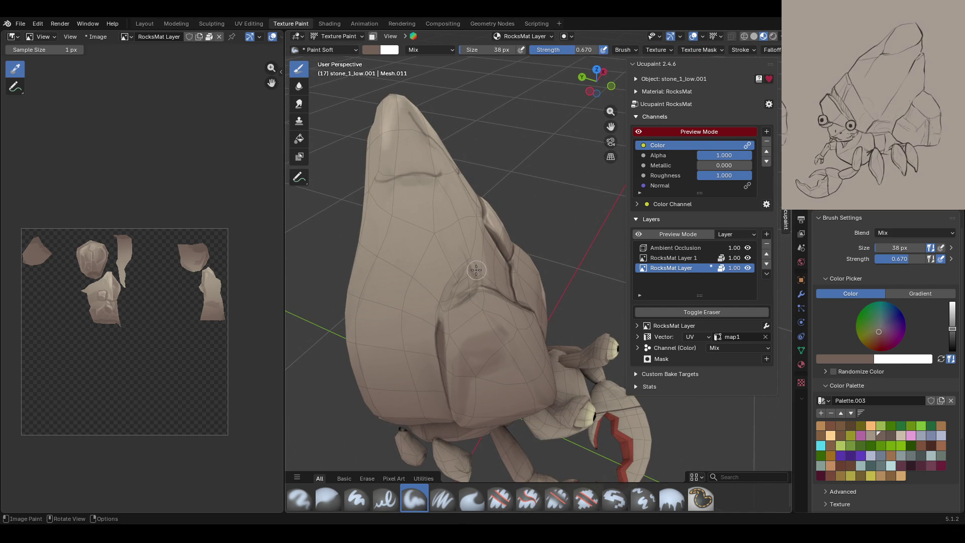
pyautogui.moveTo(465, 274); pyautogui.dragTo(440, 321)
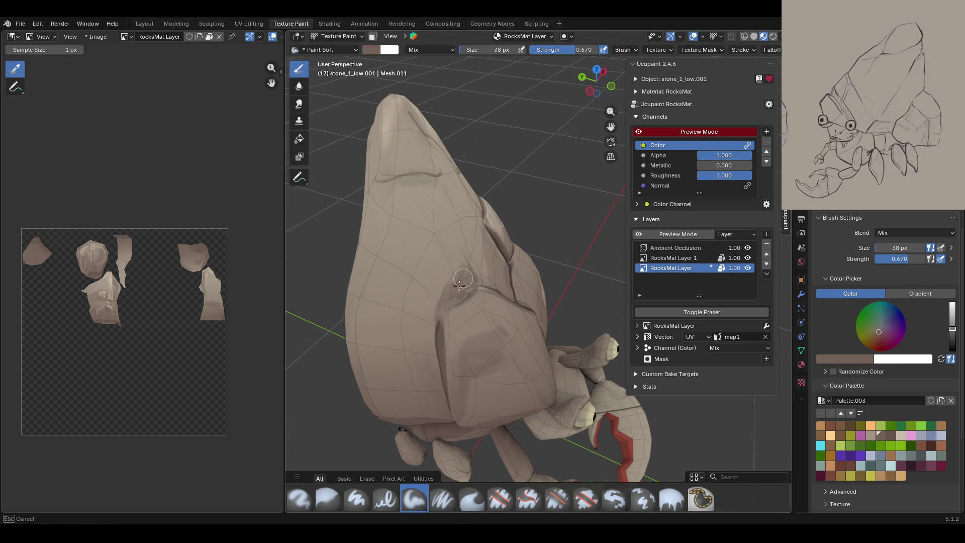
pyautogui.moveTo(478, 279); pyautogui.dragTo(491, 289)
pyautogui.moveTo(488, 290); pyautogui.dragTo(529, 330, button='middle')
pyautogui.scroll(-5, 507, 312)
pyautogui.scroll(5, 529, 330)
pyautogui.moveTo(625, 333)
pyautogui.mouseDown(button='middle')
pyautogui.moveTo(533, 295)
pyautogui.moveTo(428, 212)
pyautogui.moveTo(492, 227)
pyautogui.moveTo(598, 292)
pyautogui.moveTo(579, 301)
pyautogui.mouseUp(button='middle')
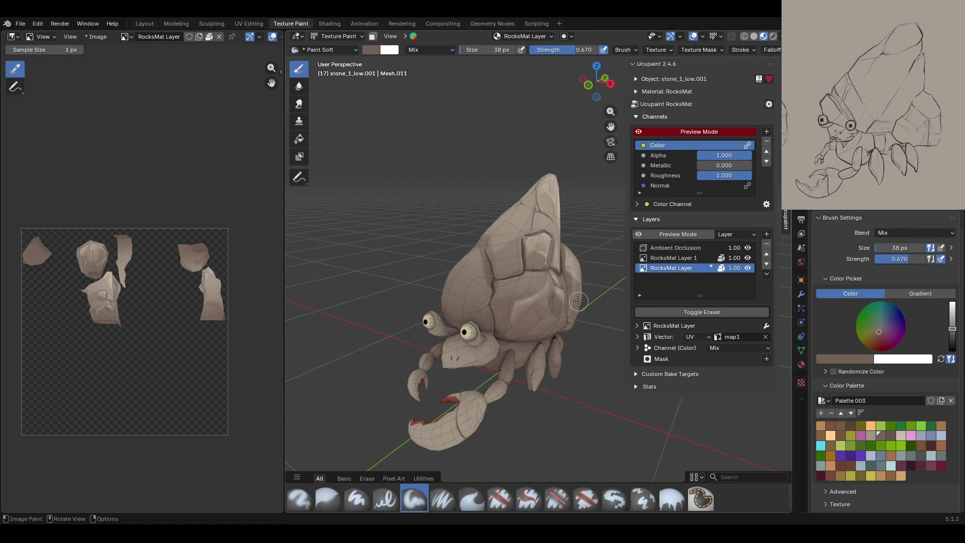
pyautogui.moveTo(531, 301)
pyautogui.mouseDown(button='middle')
pyautogui.moveTo(787, 285)
pyautogui.moveTo(392, 296)
pyautogui.moveTo(502, 299)
pyautogui.mouseUp(button='middle')
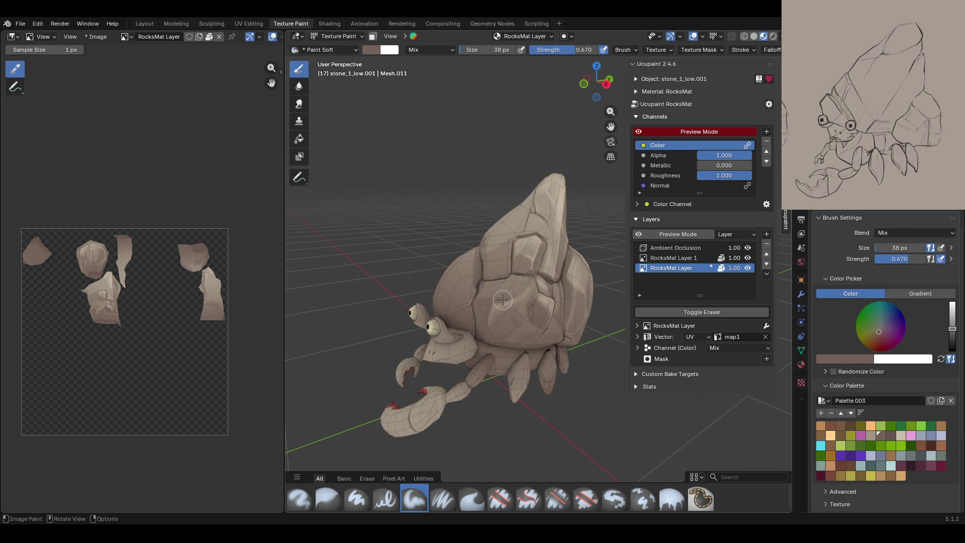
pyautogui.moveTo(509, 342)
pyautogui.mouseDown(button='middle')
pyautogui.moveTo(638, 337)
pyautogui.moveTo(513, 339)
pyautogui.mouseUp(button='middle')
pyautogui.click(350, 36)
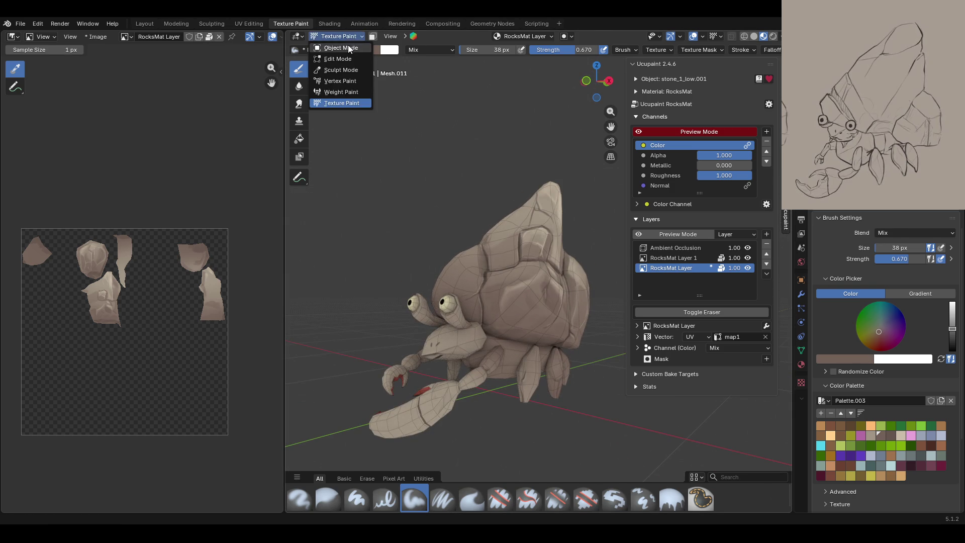
# - Select crab_body_low and switch it into Texture Paint mode
pyautogui.click(347, 44)
pyautogui.click(466, 390)
pyautogui.click(330, 37)
pyautogui.click(338, 104)
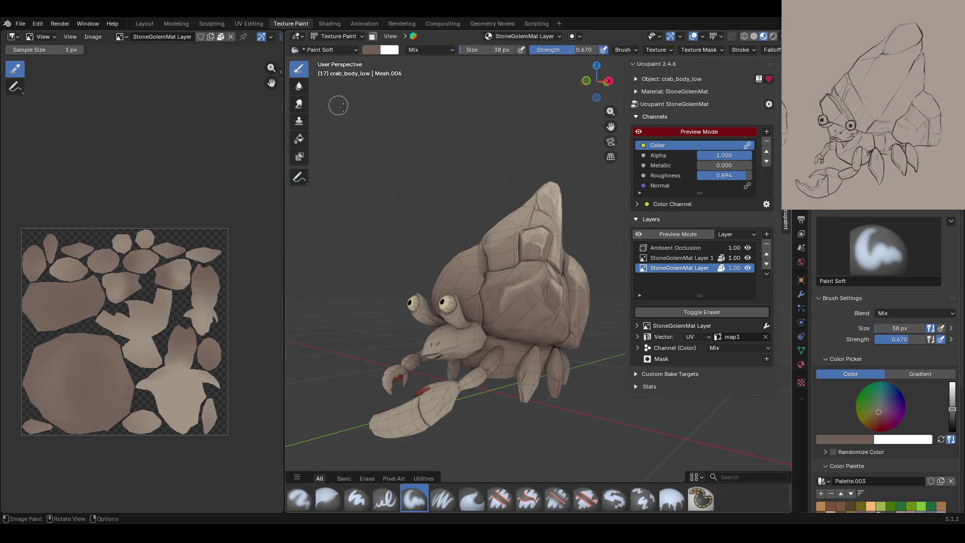
pyautogui.moveTo(478, 261)
pyautogui.mouseDown(button='middle')
pyautogui.moveTo(603, 268)
pyautogui.moveTo(541, 364)
pyautogui.mouseUp(button='middle')
pyautogui.scroll(3, 541, 364)
pyautogui.click(637, 131)
pyautogui.click(638, 131)
pyautogui.press('KP_6')
pyautogui.press('KP_6')
pyautogui.press('KP_6')
pyautogui.press('KP_8')
pyautogui.moveTo(578, 211); pyautogui.dragTo(551, 342, button='middle')
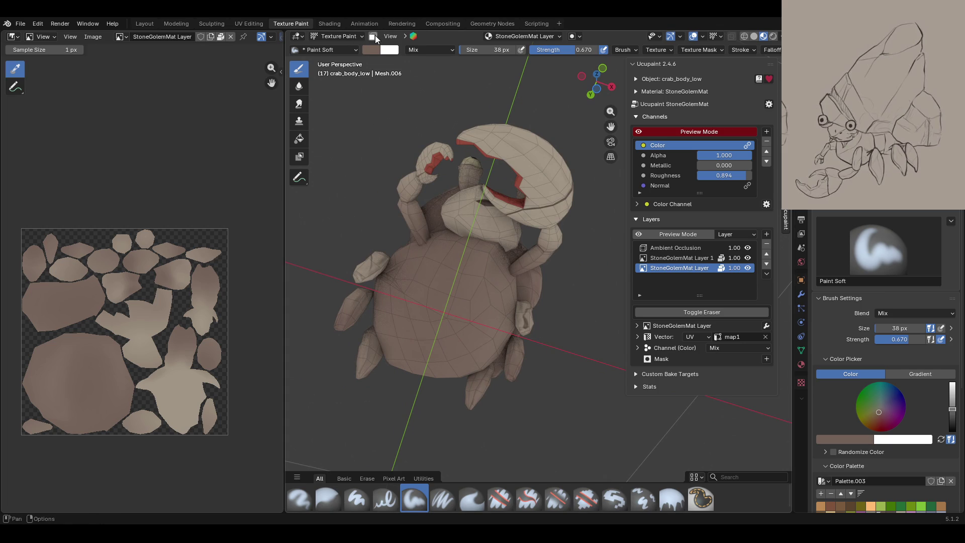
# - Enable the face-selection paint mask and choose the Draw brush
pyautogui.click(373, 36)
pyautogui.moveTo(494, 233)
pyautogui.mouseDown(button='middle')
pyautogui.moveTo(526, 178)
pyautogui.moveTo(621, 85)
pyautogui.moveTo(527, 274)
pyautogui.moveTo(489, 213)
pyautogui.moveTo(469, 226)
pyautogui.moveTo(322, 89)
pyautogui.mouseUp(button='middle')
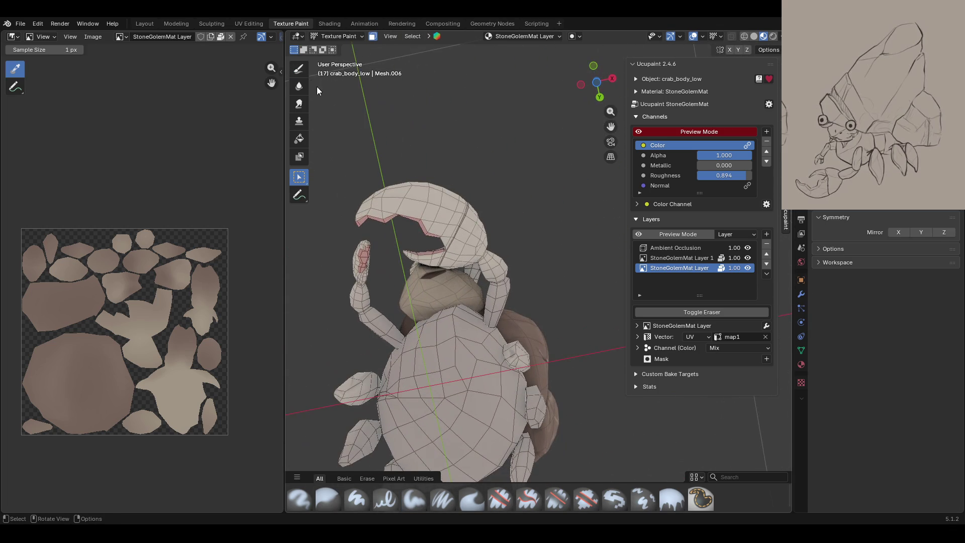
pyautogui.click(298, 68)
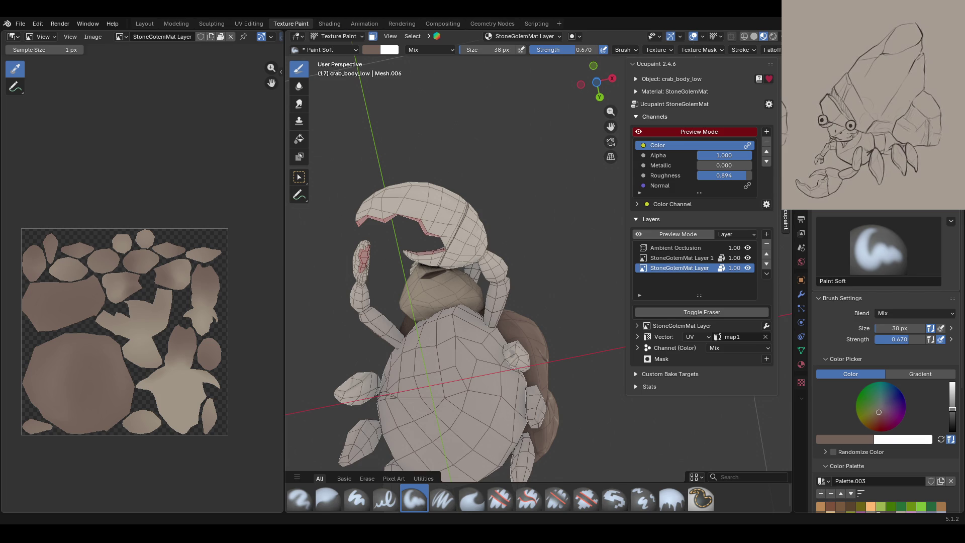
pyautogui.moveTo(397, 253); pyautogui.dragTo(425, 262, button='middle')
pyautogui.moveTo(611, 127); pyautogui.dragTo(691, 150)
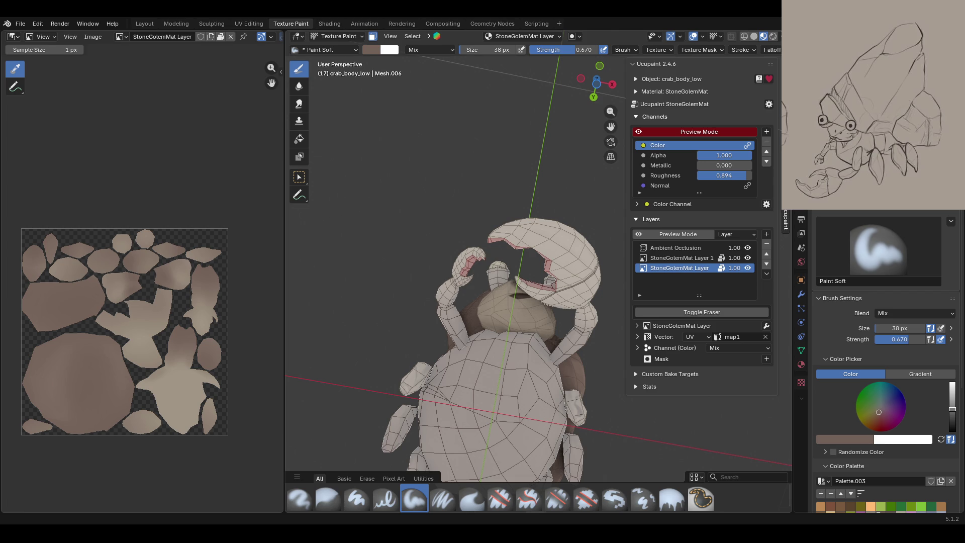
pyautogui.moveTo(402, 322)
pyautogui.mouseDown(button='middle')
pyautogui.moveTo(428, 317)
pyautogui.moveTo(432, 335)
pyautogui.mouseUp(button='middle')
# - Paint darker brown strokes across the crab's head and upper claw arms
pyautogui.moveTo(474, 296)
pyautogui.mouseDown()
pyautogui.moveTo(450, 364)
pyautogui.moveTo(508, 321)
pyautogui.moveTo(489, 353)
pyautogui.moveTo(528, 329)
pyautogui.moveTo(541, 344)
pyautogui.moveTo(499, 295)
pyautogui.moveTo(462, 305)
pyautogui.moveTo(445, 336)
pyautogui.moveTo(502, 330)
pyautogui.moveTo(543, 350)
pyautogui.mouseUp()
pyautogui.moveTo(477, 317)
pyautogui.mouseDown()
pyautogui.moveTo(489, 314)
pyautogui.moveTo(523, 349)
pyautogui.moveTo(468, 308)
pyautogui.mouseUp()
pyautogui.moveTo(455, 352); pyautogui.dragTo(478, 386)
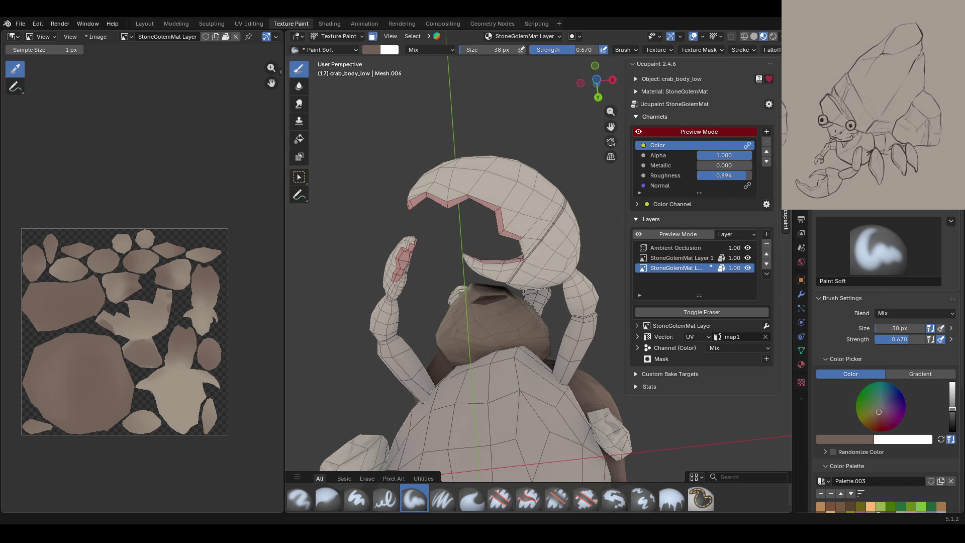
pyautogui.moveTo(483, 236)
pyautogui.mouseDown(button='middle')
pyautogui.moveTo(491, 359)
pyautogui.moveTo(373, 383)
pyautogui.mouseUp(button='middle')
pyautogui.moveTo(457, 290)
pyautogui.mouseDown()
pyautogui.moveTo(453, 322)
pyautogui.moveTo(468, 333)
pyautogui.moveTo(581, 366)
pyautogui.mouseUp()
pyautogui.moveTo(527, 291); pyautogui.dragTo(381, 277, button='middle')
pyautogui.moveTo(552, 273)
pyautogui.mouseDown()
pyautogui.moveTo(533, 276)
pyautogui.moveTo(552, 286)
pyautogui.moveTo(527, 342)
pyautogui.moveTo(457, 355)
pyautogui.moveTo(497, 358)
pyautogui.mouseUp()
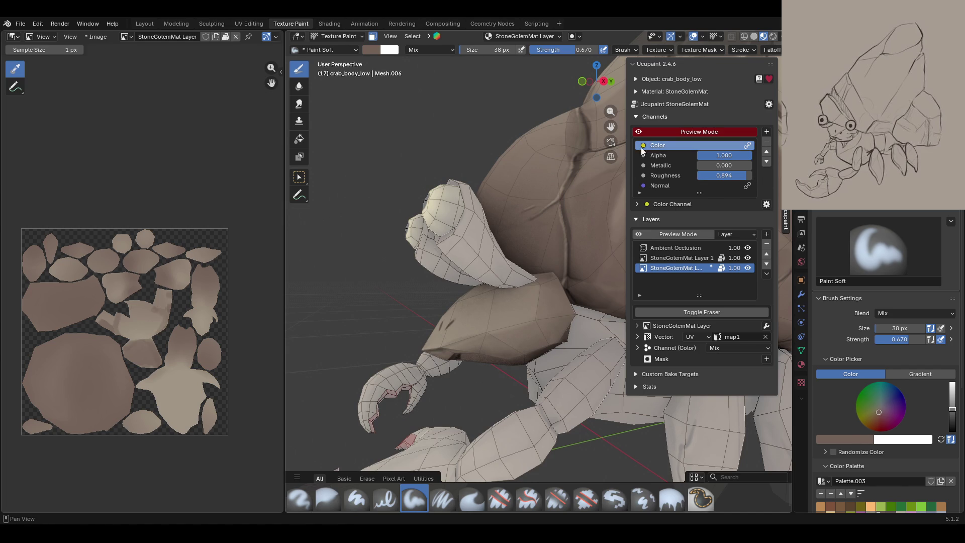
# - Add a New Image Mask to the Ambient Occlusion layer via Ucupaint's Layer Mask menu
pyautogui.click(640, 133)
pyautogui.click(640, 134)
pyautogui.moveTo(459, 366); pyautogui.dragTo(553, 361, button='middle')
pyautogui.click(719, 247)
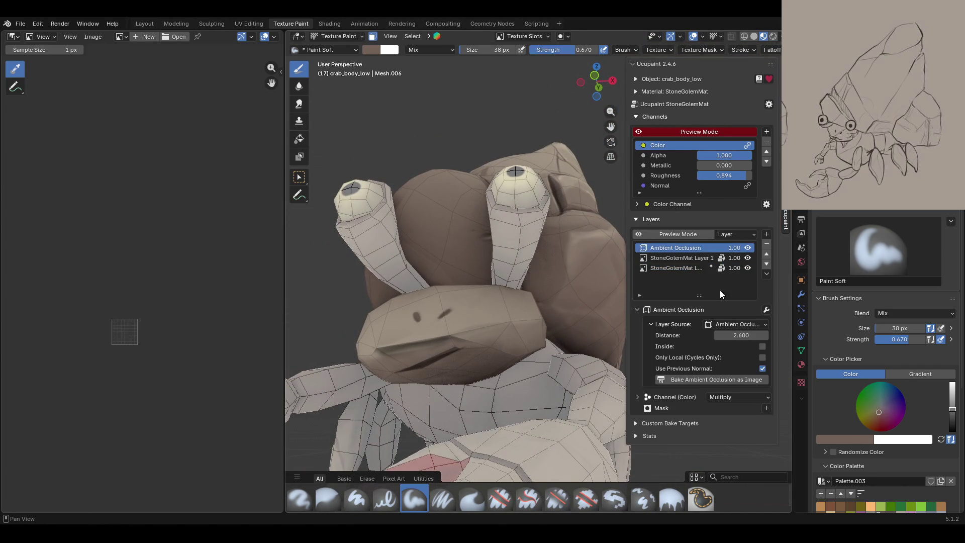
pyautogui.click(766, 408)
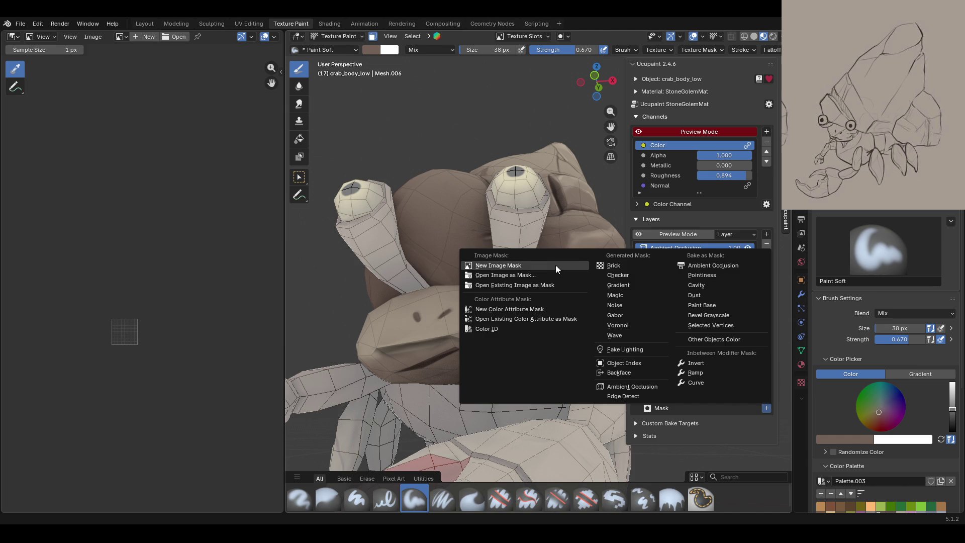
pyautogui.click(503, 265)
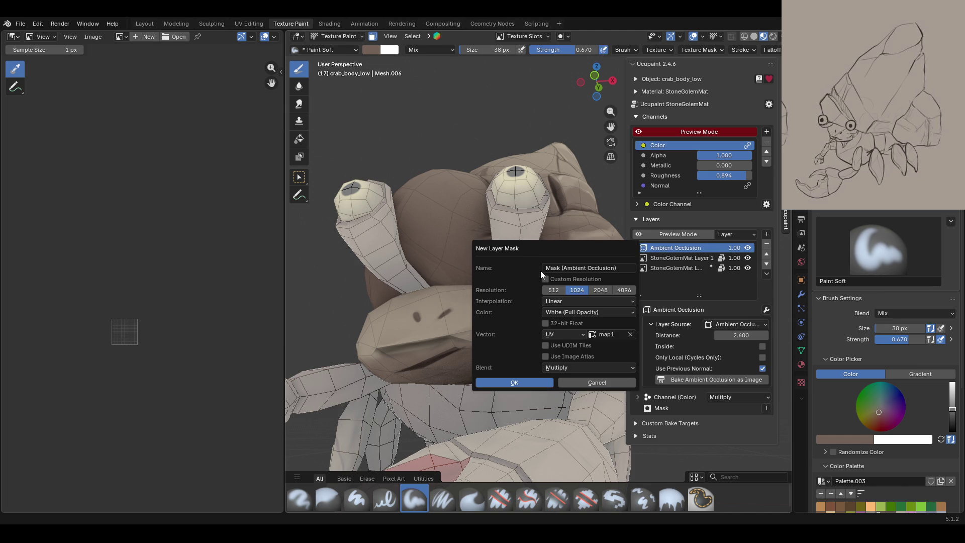
pyautogui.click(519, 384)
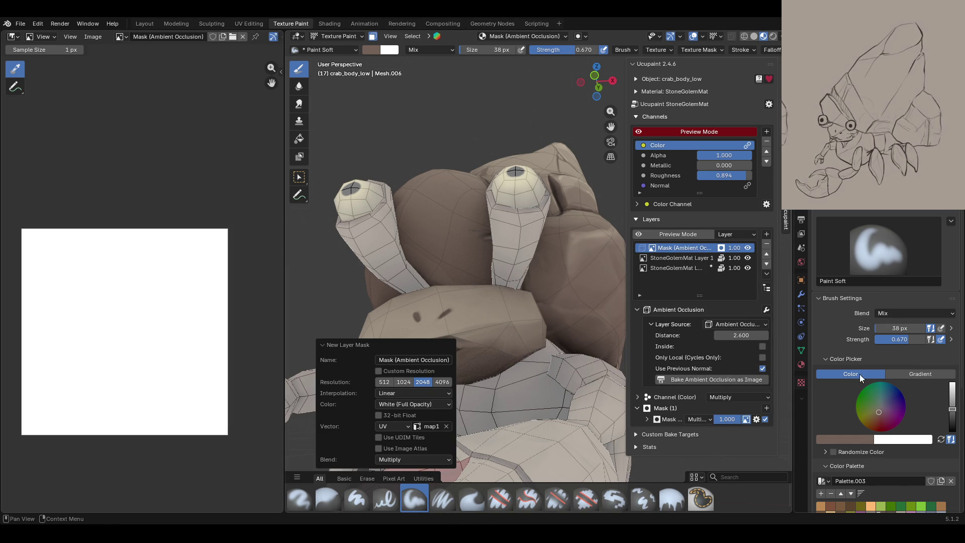
# - Set the paint colour to black and paint a small dark stroke onto the mask
pyautogui.moveTo(951, 420); pyautogui.dragTo(951, 431)
pyautogui.moveTo(508, 322); pyautogui.dragTo(498, 314, button='middle')
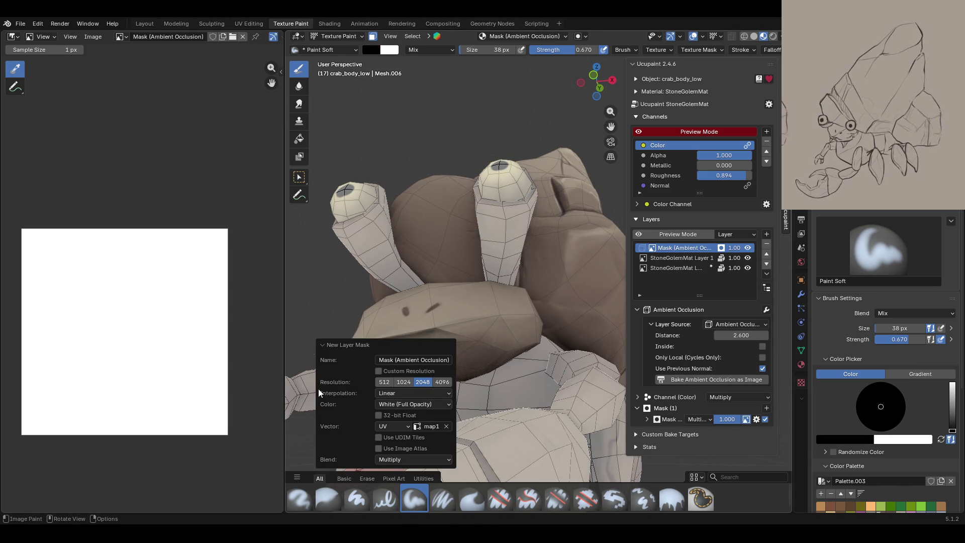
pyautogui.click(323, 345)
pyautogui.moveTo(325, 348); pyautogui.dragTo(466, 348, button='middle')
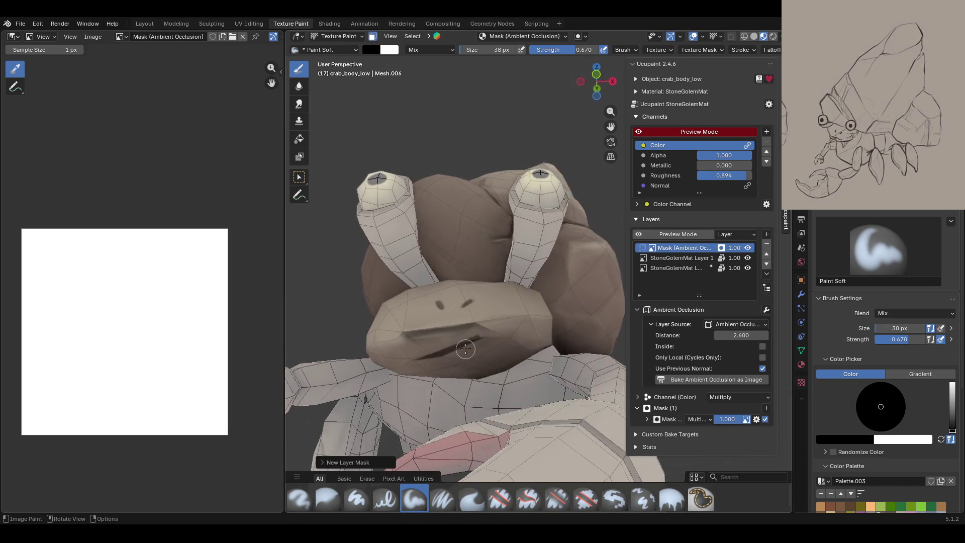
pyautogui.moveTo(415, 332)
pyautogui.mouseDown()
pyautogui.moveTo(475, 329)
pyautogui.moveTo(404, 336)
pyautogui.moveTo(485, 327)
pyautogui.mouseUp()
pyautogui.moveTo(454, 148); pyautogui.dragTo(494, 242, button='middle')
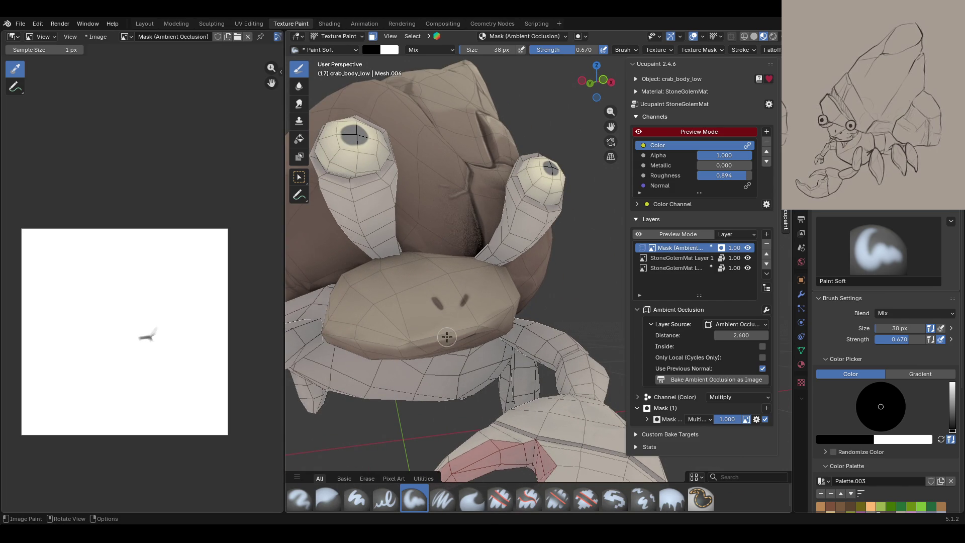
pyautogui.moveTo(442, 325); pyautogui.dragTo(502, 269, button='middle')
pyautogui.scroll(-4, 463, 312)
# - Make StoneGolemMat Layer 1 the active paint layer, with paint masking temporarily off
pyautogui.click(678, 259)
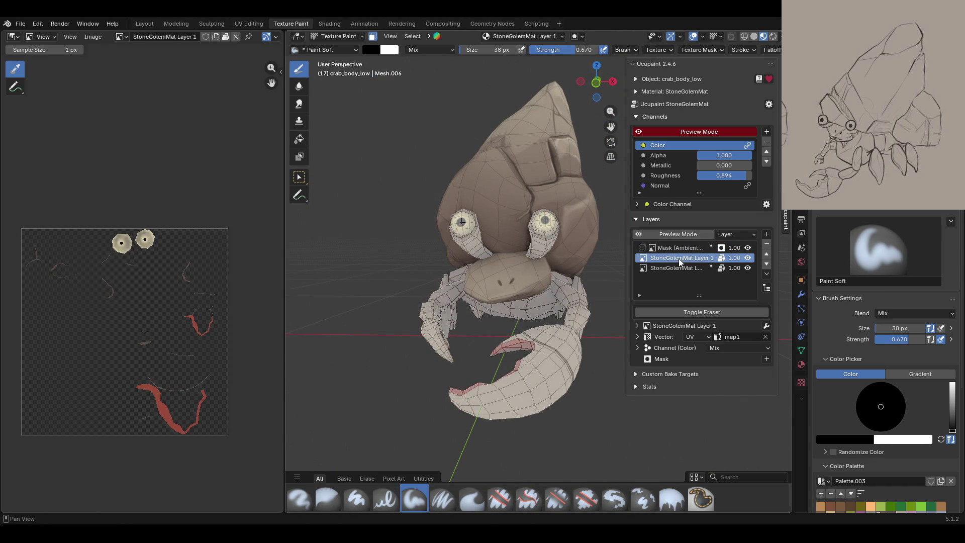
pyautogui.click(372, 36)
pyautogui.moveTo(527, 226)
pyautogui.mouseDown(button='middle')
pyautogui.moveTo(596, 308)
pyautogui.moveTo(581, 298)
pyautogui.mouseUp(button='middle')
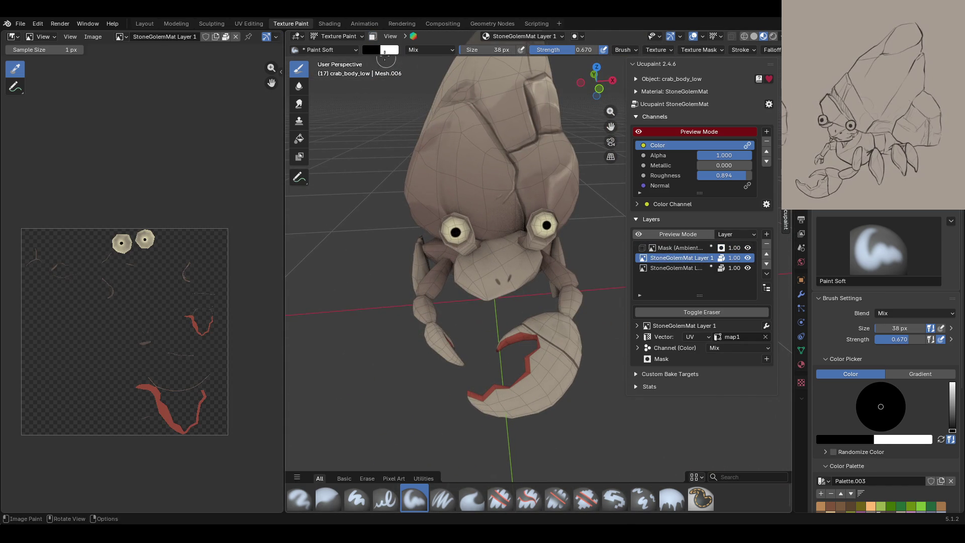
pyautogui.moveTo(502, 176); pyautogui.dragTo(593, 186, button='middle')
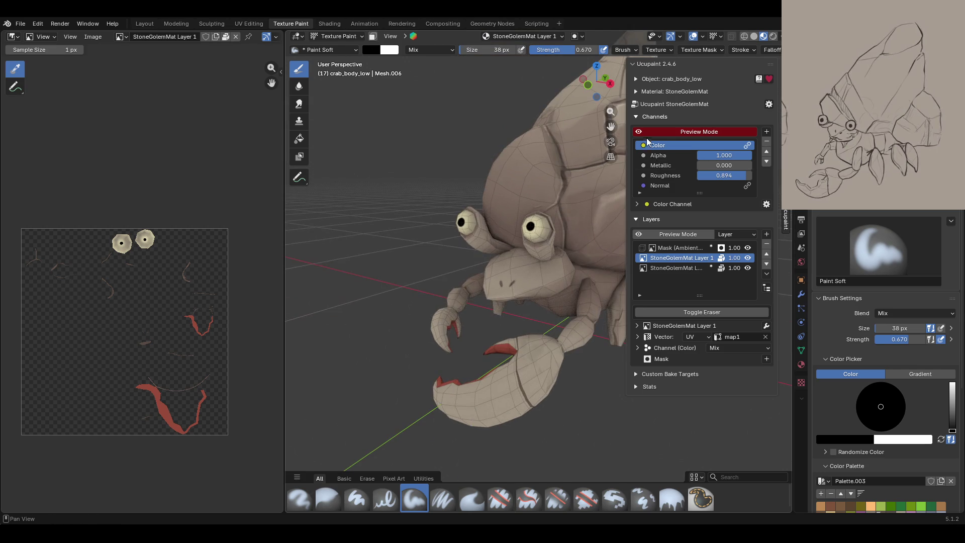
# - Toggle Preview Mode off and on, then turn Face Selection Masking back on
pyautogui.click(639, 132)
pyautogui.click(639, 131)
pyautogui.moveTo(602, 182); pyautogui.dragTo(553, 301, button='middle')
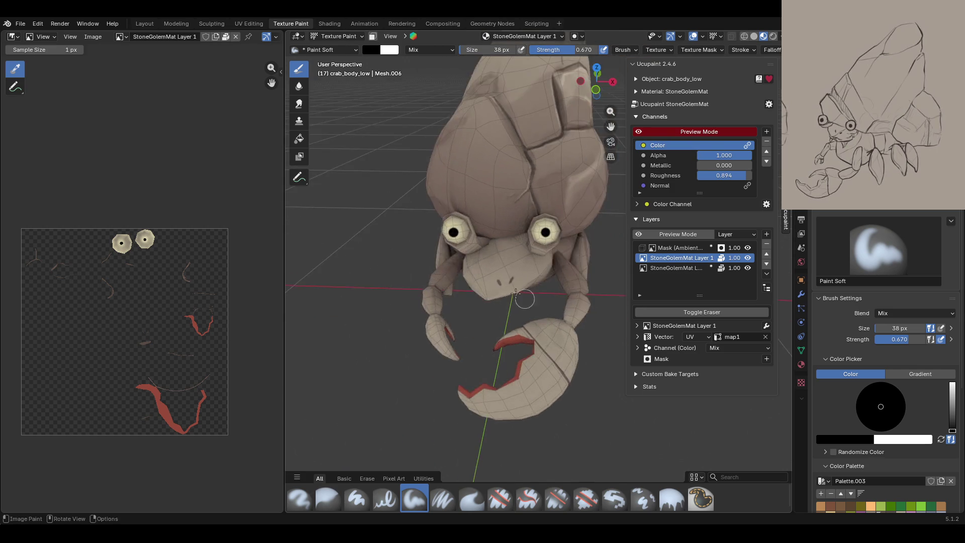
pyautogui.scroll(5, 552, 301)
pyautogui.scroll(-4, 552, 301)
pyautogui.scroll(2, 509, 466)
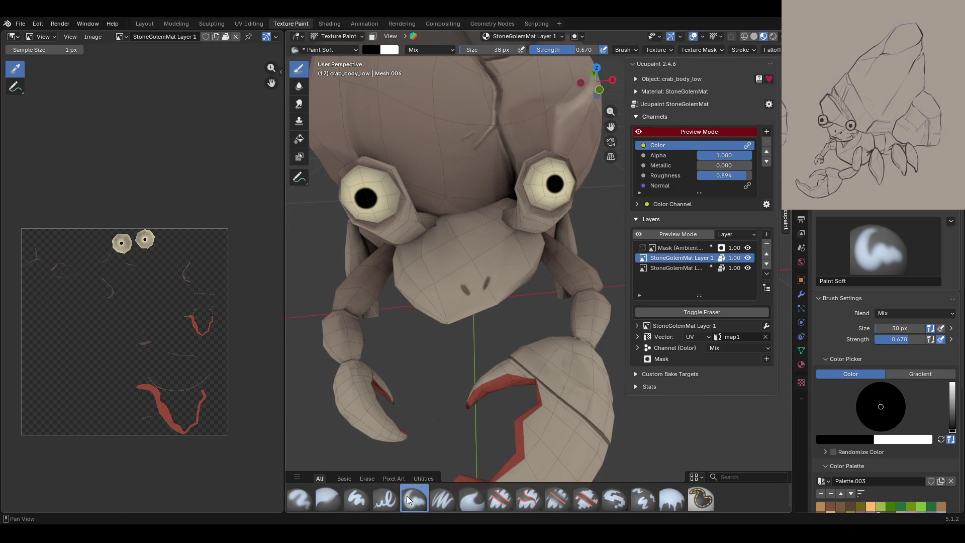
pyautogui.click(372, 37)
pyautogui.scroll(-4, 943, 436)
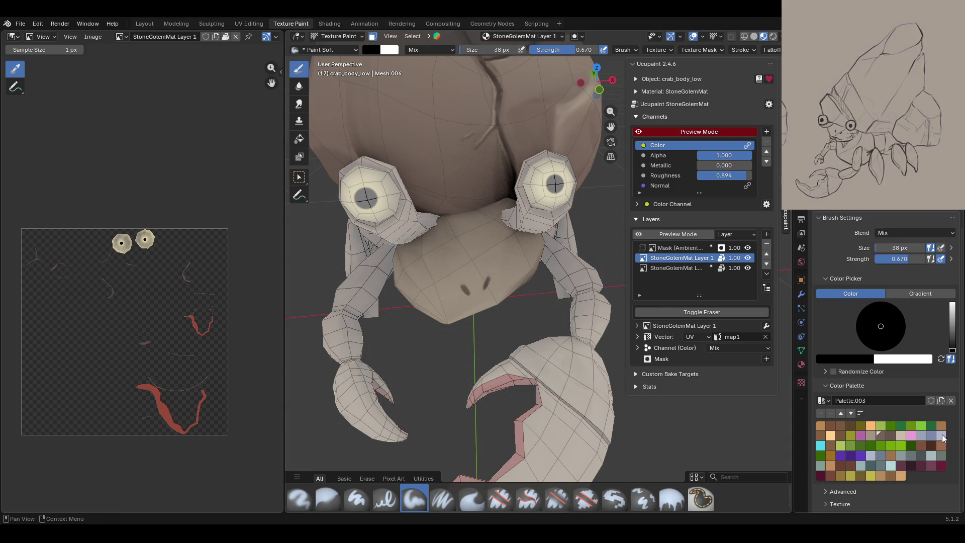
# - Paint grey-brown shading beside the eye socket and under the crab's chin, then pick the Blur brush
pyautogui.click(879, 436)
pyautogui.moveTo(498, 236)
pyautogui.mouseDown(button='middle')
pyautogui.moveTo(537, 182)
pyautogui.moveTo(544, 242)
pyautogui.mouseUp(button='middle')
pyautogui.moveTo(473, 202)
pyautogui.mouseDown()
pyautogui.moveTo(495, 191)
pyautogui.moveTo(442, 217)
pyautogui.moveTo(427, 242)
pyautogui.moveTo(385, 253)
pyautogui.moveTo(395, 246)
pyautogui.mouseUp()
pyautogui.moveTo(392, 246); pyautogui.dragTo(701, 118, button='middle')
pyautogui.moveTo(503, 226); pyautogui.dragTo(413, 271, button='middle')
pyautogui.moveTo(413, 271)
pyautogui.mouseDown()
pyautogui.moveTo(458, 304)
pyautogui.moveTo(404, 301)
pyautogui.moveTo(430, 296)
pyautogui.mouseUp()
pyautogui.click(327, 499)
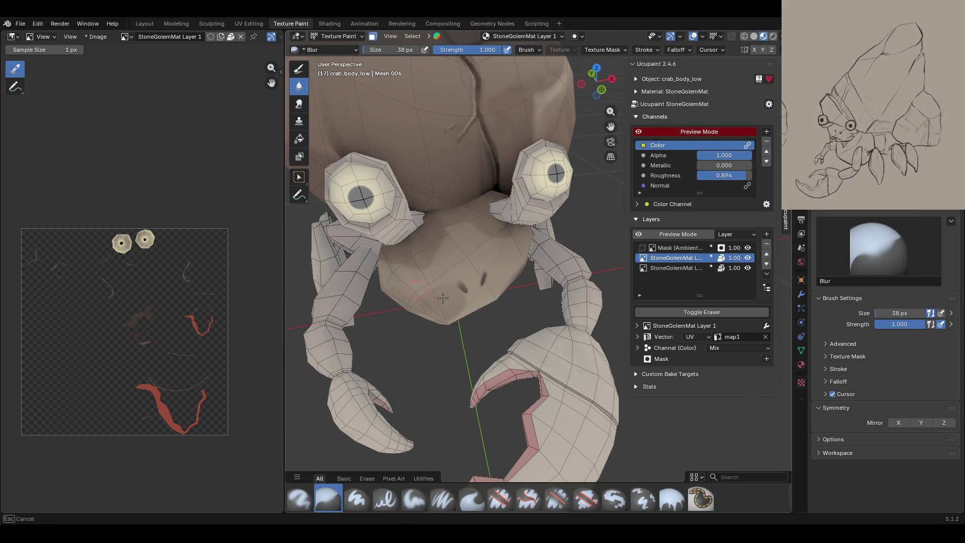
# - Blur the brown shading on the crab's chin
pyautogui.moveTo(418, 297); pyautogui.dragTo(440, 287)
pyautogui.moveTo(503, 257)
pyautogui.mouseDown(button='middle')
pyautogui.moveTo(457, 231)
pyautogui.moveTo(420, 240)
pyautogui.moveTo(495, 232)
pyautogui.mouseUp(button='middle')
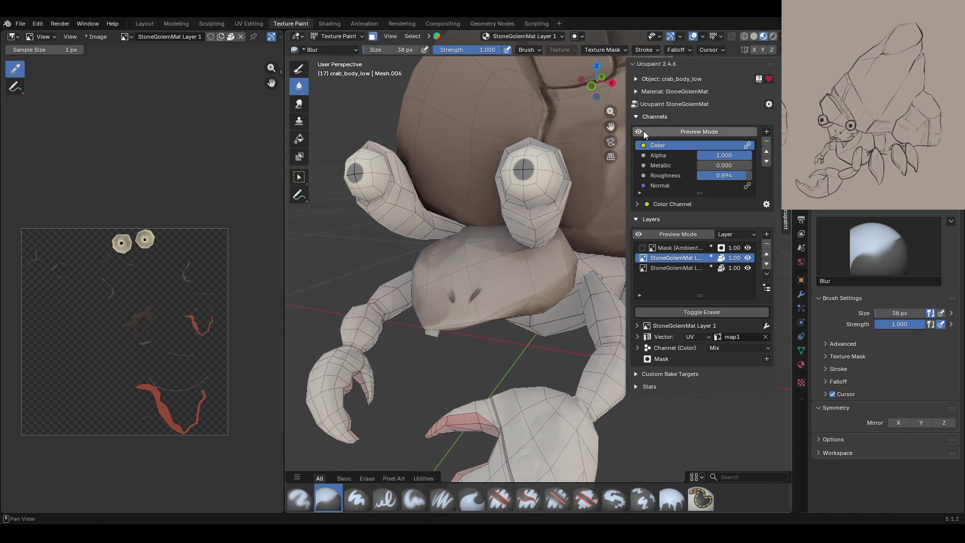
pyautogui.moveTo(600, 211); pyautogui.dragTo(340, 291, button='middle')
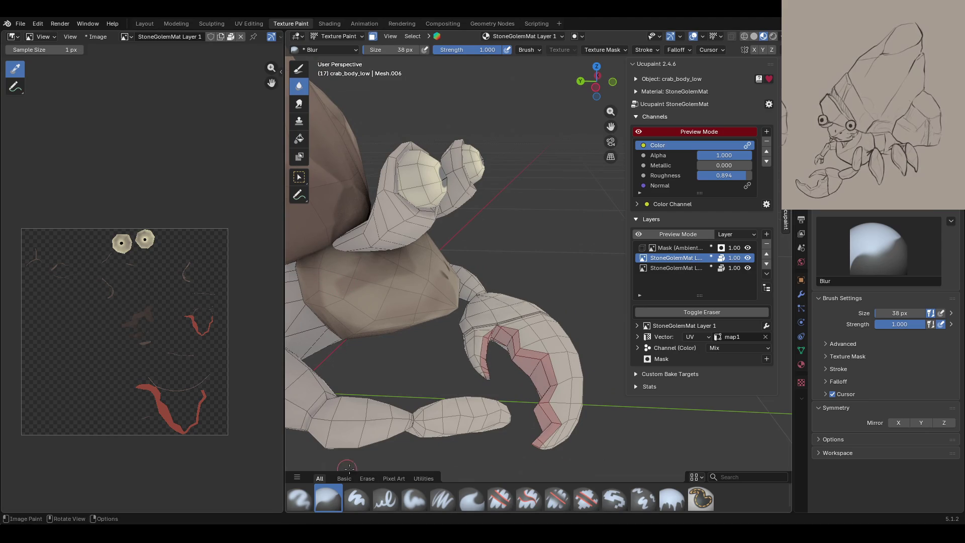
# - Try a light greyish-beige Paint Soft stroke across the body, then undo it
pyautogui.click(414, 499)
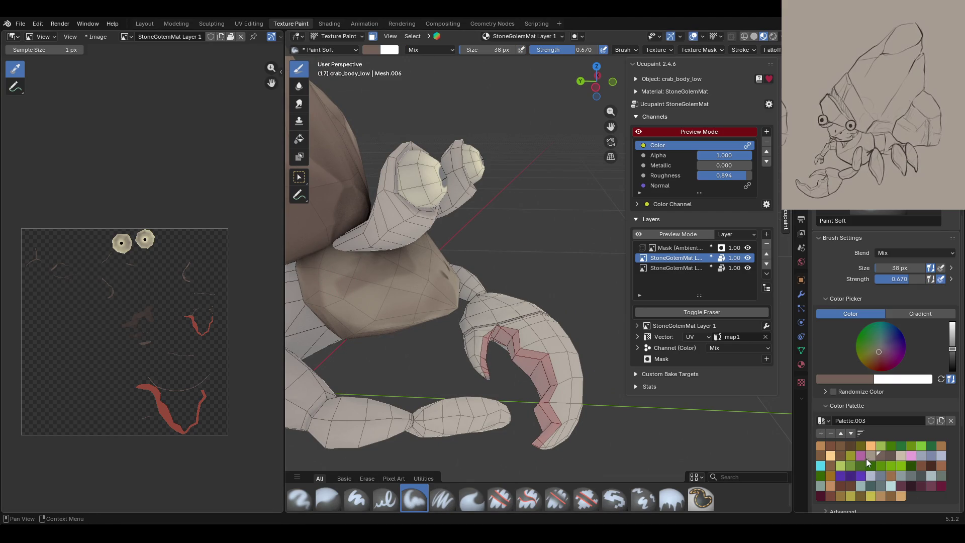
pyautogui.click(867, 455)
pyautogui.moveTo(380, 280)
pyautogui.mouseDown()
pyautogui.moveTo(348, 273)
pyautogui.moveTo(342, 287)
pyautogui.moveTo(339, 272)
pyautogui.mouseUp()
pyautogui.hotkey('ctrl', 'z')
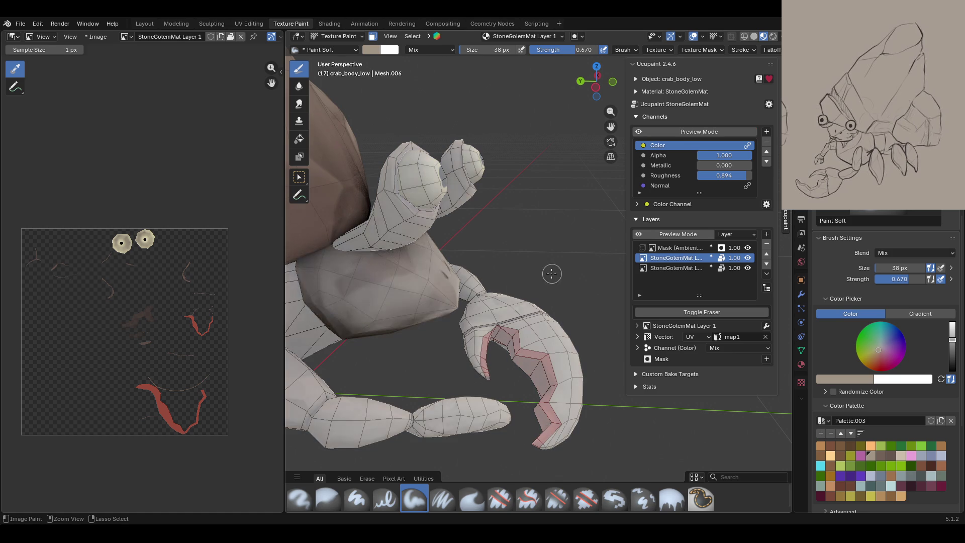
pyautogui.scroll(3, 542, 272)
pyautogui.moveTo(542, 273)
pyautogui.mouseDown(button='middle')
pyautogui.moveTo(503, 301)
pyautogui.moveTo(498, 319)
pyautogui.moveTo(533, 266)
pyautogui.moveTo(484, 279)
pyautogui.moveTo(517, 284)
pyautogui.mouseUp(button='middle')
pyautogui.scroll(5, 542, 255)
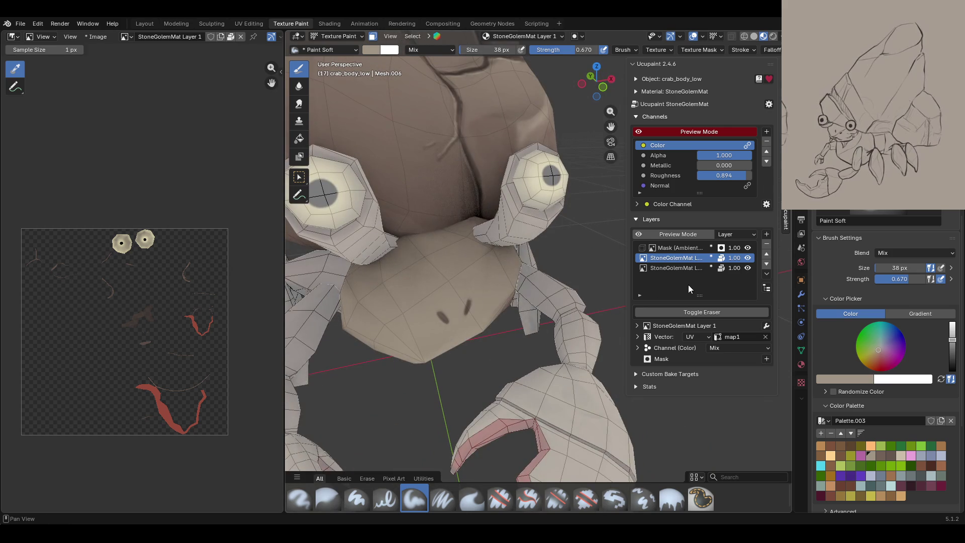
# - Make StoneGolemMat Layer the paint layer with a darker brown, and turn off Preview Mode
pyautogui.click(673, 268)
pyautogui.click(881, 451)
pyautogui.moveTo(553, 226); pyautogui.dragTo(679, 207, button='middle')
pyautogui.click(640, 135)
pyautogui.scroll(2, 533, 243)
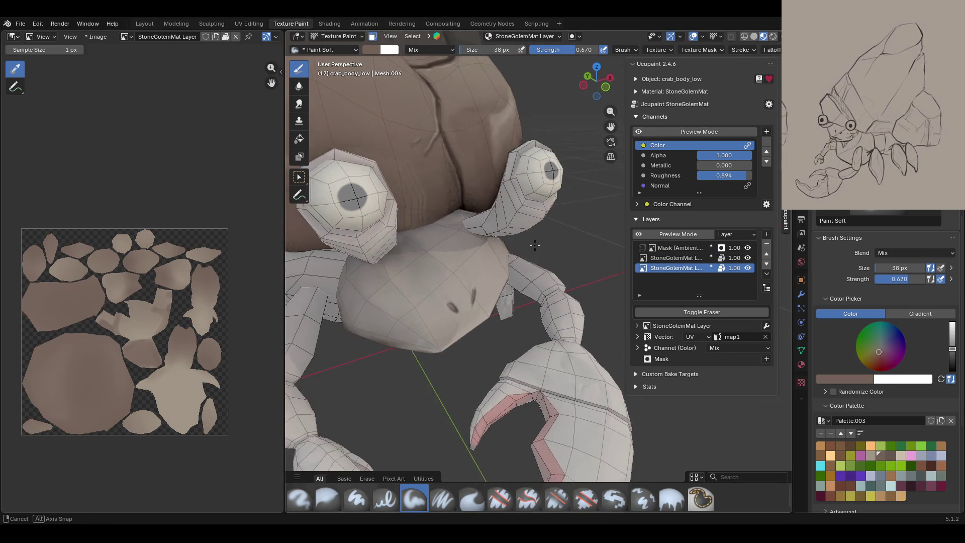
# - Paint dark brown shading across the crab's face up toward the left eye
pyautogui.moveTo(424, 342)
pyautogui.mouseDown()
pyautogui.moveTo(453, 326)
pyautogui.moveTo(427, 326)
pyautogui.mouseUp()
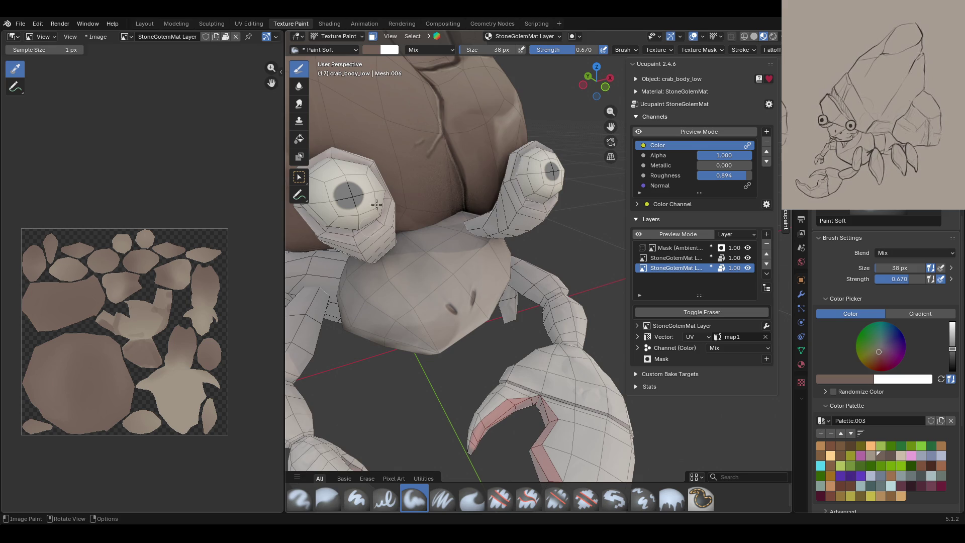
pyautogui.moveTo(477, 229); pyautogui.dragTo(479, 236)
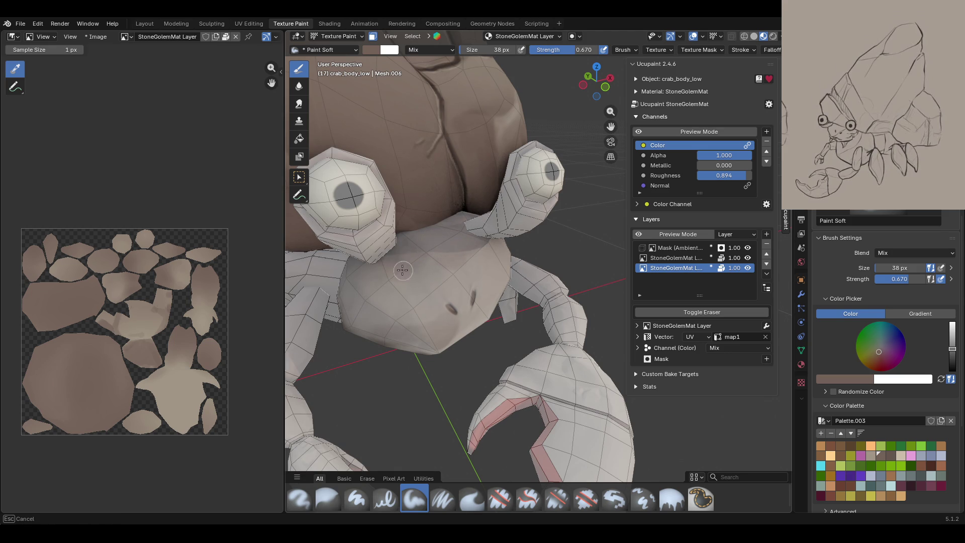
pyautogui.moveTo(346, 278); pyautogui.dragTo(367, 236)
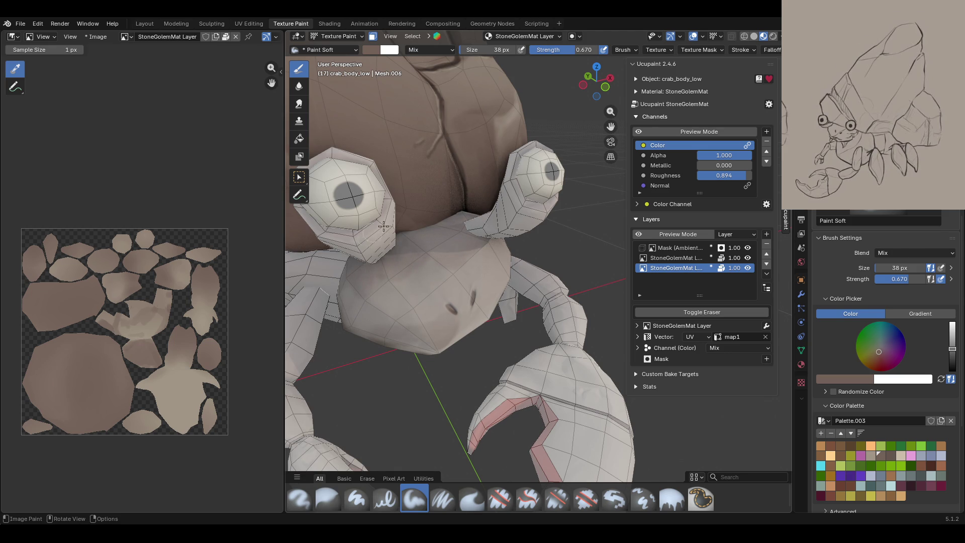
pyautogui.moveTo(366, 236); pyautogui.dragTo(564, 168, button='middle')
# - Blur the new face shading smooth and select the Paint Soft Pressure brush
pyautogui.click(329, 499)
pyautogui.moveTo(384, 248); pyautogui.dragTo(358, 269)
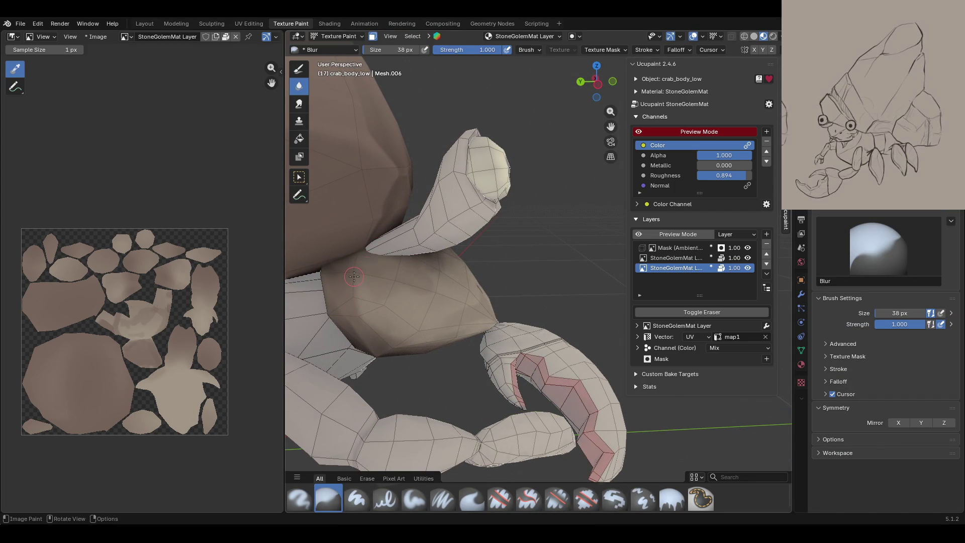
pyautogui.moveTo(354, 276); pyautogui.dragTo(474, 258, button='middle')
pyautogui.moveTo(574, 210); pyautogui.dragTo(401, 297, button='middle')
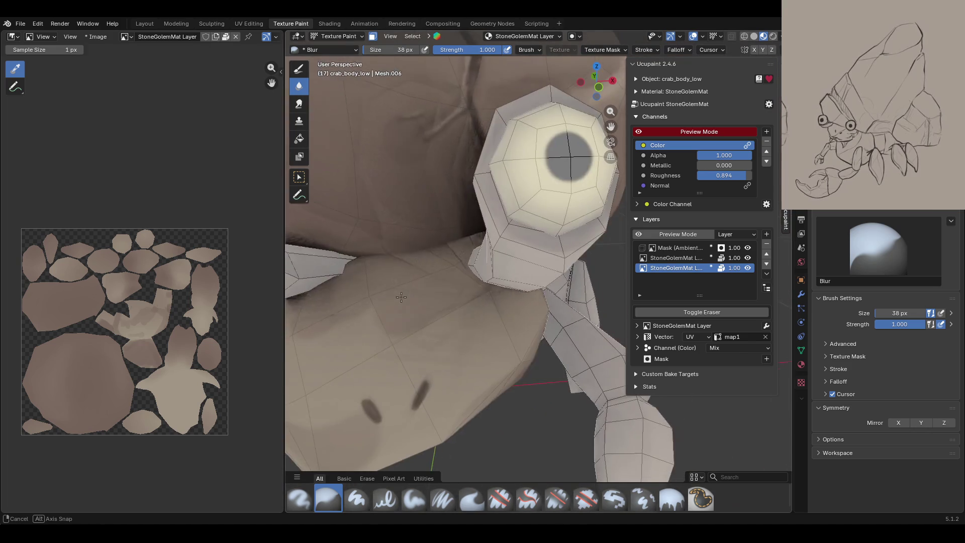
pyautogui.scroll(-8, 401, 297)
pyautogui.scroll(4, 476, 332)
pyautogui.click(476, 332)
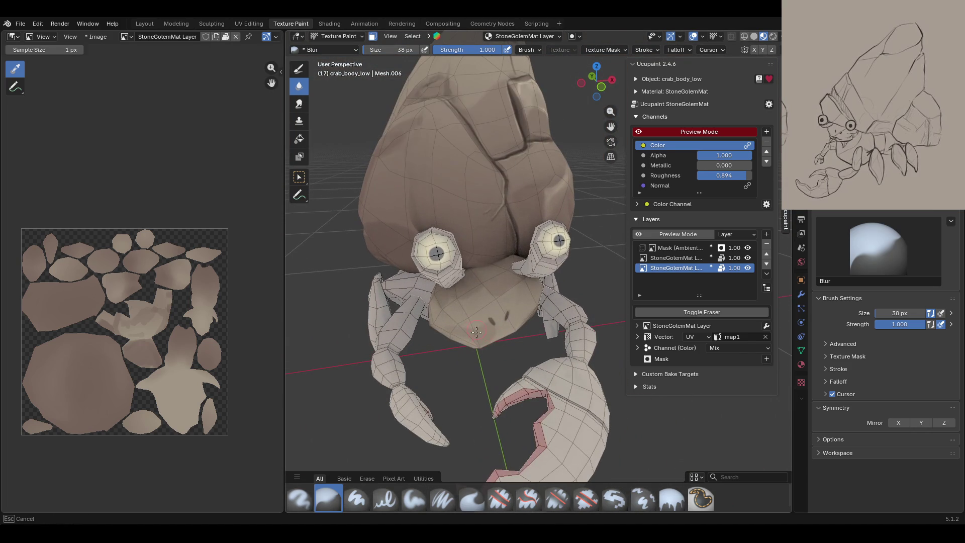
pyautogui.moveTo(479, 328)
pyautogui.mouseDown(button='middle')
pyautogui.moveTo(410, 301)
pyautogui.moveTo(373, 405)
pyautogui.mouseUp(button='middle')
pyautogui.click(420, 496)
pyautogui.click(443, 497)
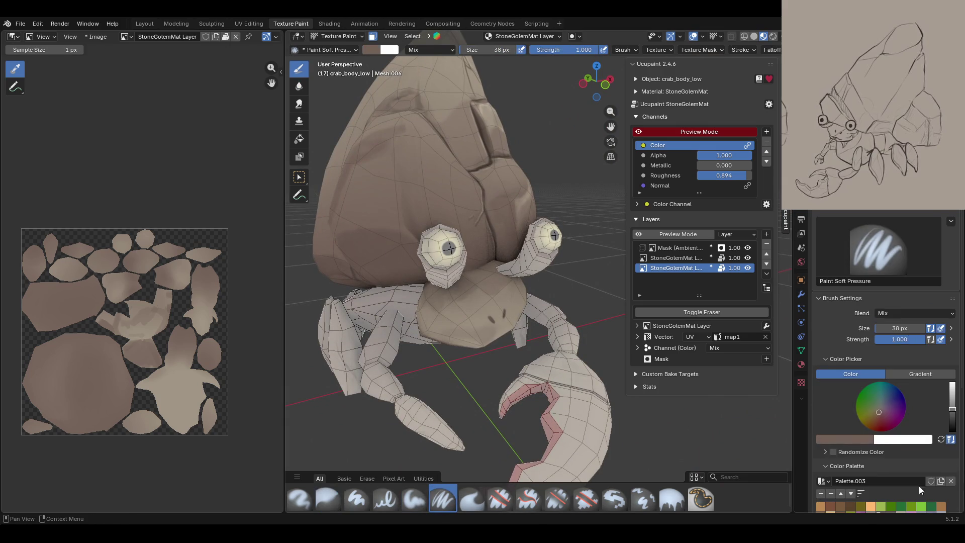
# - Pick a light beige colour and dab short strokes on the crab's upper body
pyautogui.scroll(-2, 918, 486)
pyautogui.click(899, 436)
pyautogui.moveTo(452, 301); pyautogui.dragTo(432, 271, button='middle')
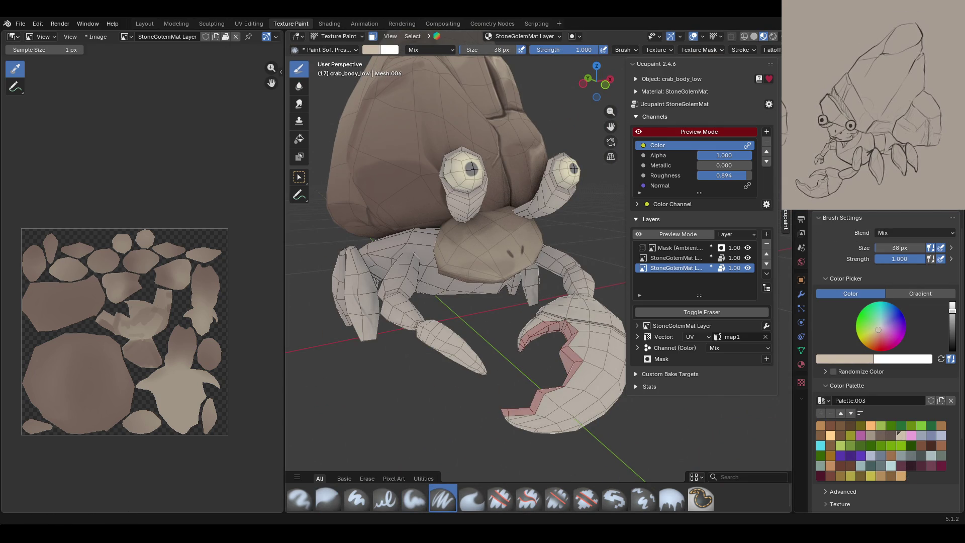
pyautogui.keyDown('ctrl'); pyautogui.moveTo(442, 291); pyautogui.dragTo(421, 239, button='middle'); pyautogui.keyUp('ctrl')
pyautogui.keyDown('ctrl'); pyautogui.moveTo(480, 246); pyautogui.dragTo(480, 241, button='middle'); pyautogui.keyUp('ctrl')
pyautogui.moveTo(449, 218)
pyautogui.mouseDown()
pyautogui.moveTo(454, 226)
pyautogui.moveTo(450, 218)
pyautogui.moveTo(502, 192)
pyautogui.mouseUp()
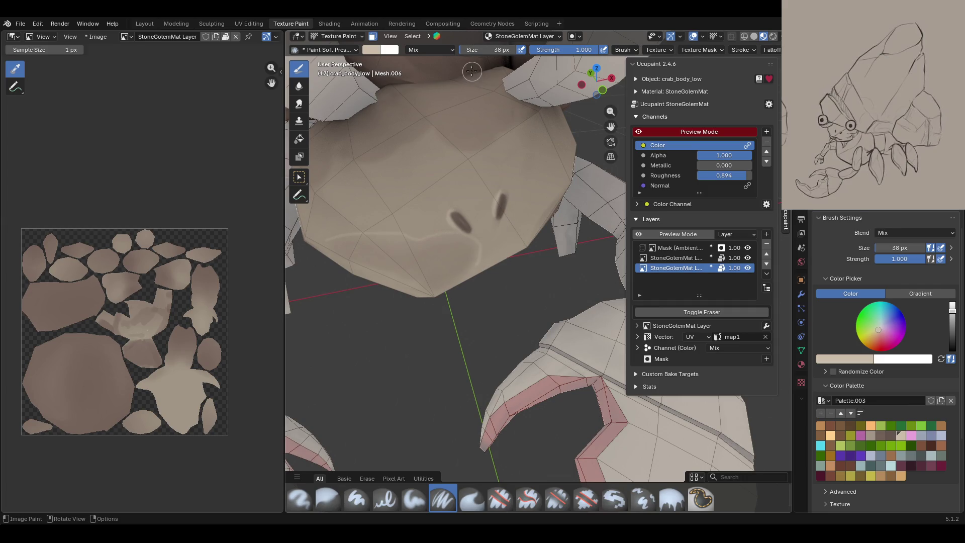
pyautogui.moveTo(333, 169)
pyautogui.mouseDown()
pyautogui.moveTo(336, 152)
pyautogui.moveTo(371, 163)
pyautogui.moveTo(440, 123)
pyautogui.moveTo(460, 152)
pyautogui.moveTo(513, 128)
pyautogui.moveTo(538, 101)
pyautogui.mouseUp()
pyautogui.moveTo(454, 213)
pyautogui.mouseDown(button='middle')
pyautogui.moveTo(510, 206)
pyautogui.moveTo(471, 213)
pyautogui.mouseUp(button='middle')
pyautogui.scroll(4, 471, 212)
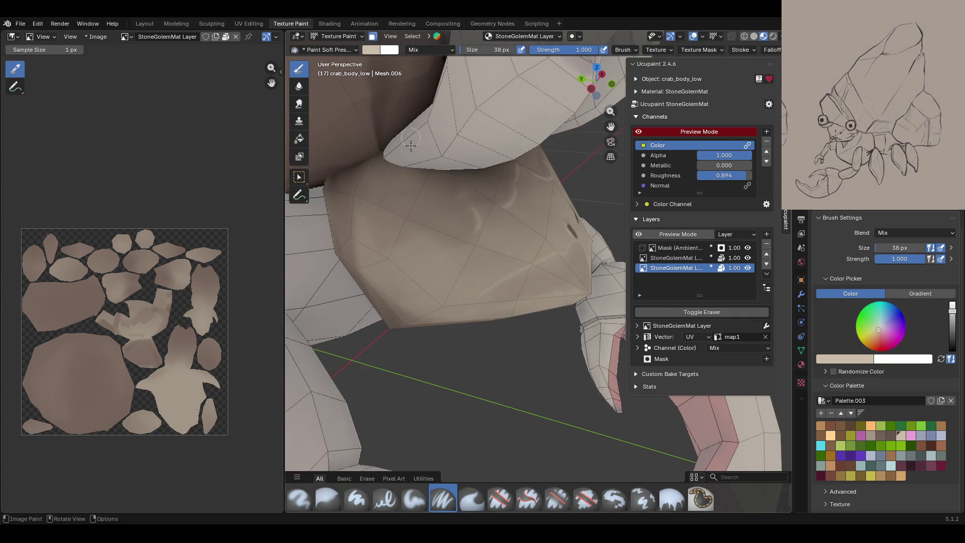
# - Streak light Paint Soft highlights down the body's lower-left edge and front, then start blurring
pyautogui.click(412, 490)
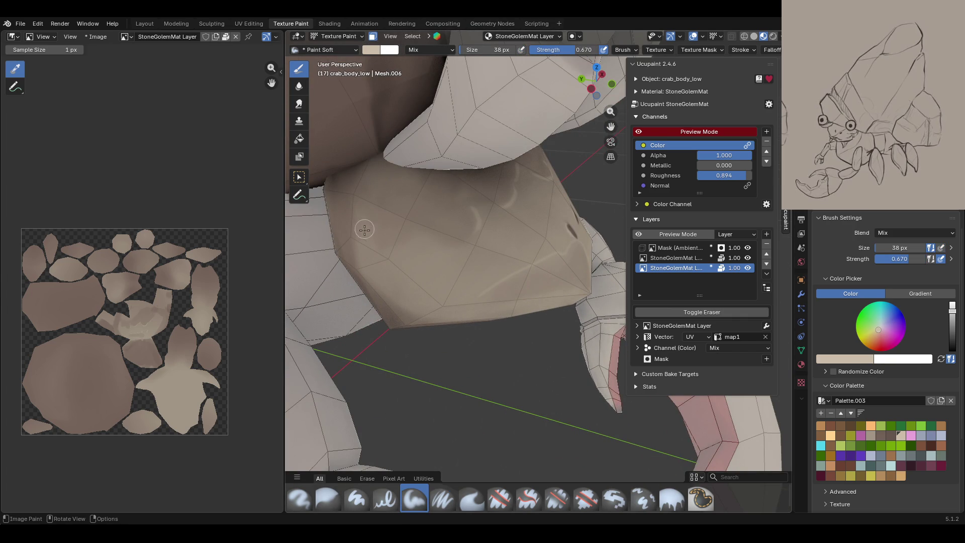
pyautogui.moveTo(366, 266); pyautogui.dragTo(409, 320)
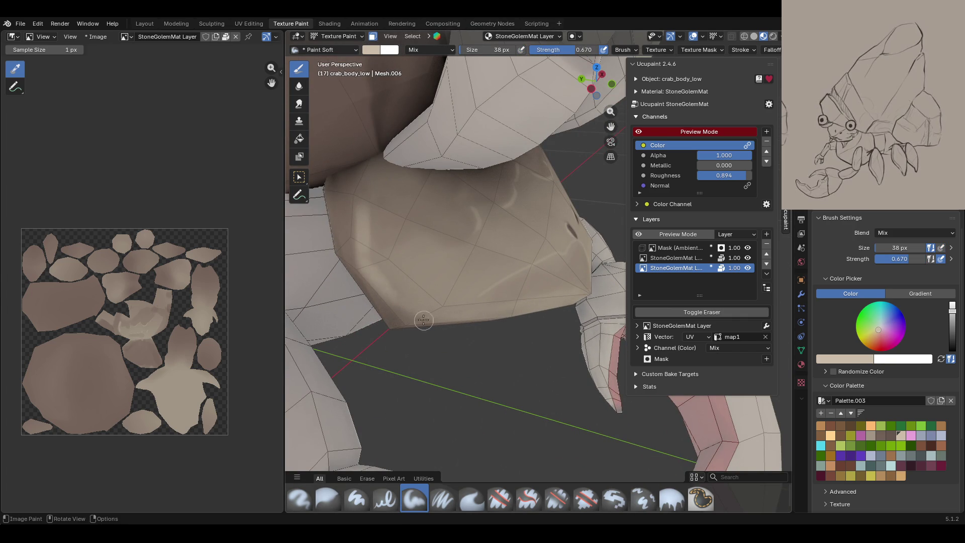
pyautogui.moveTo(366, 225); pyautogui.dragTo(455, 373)
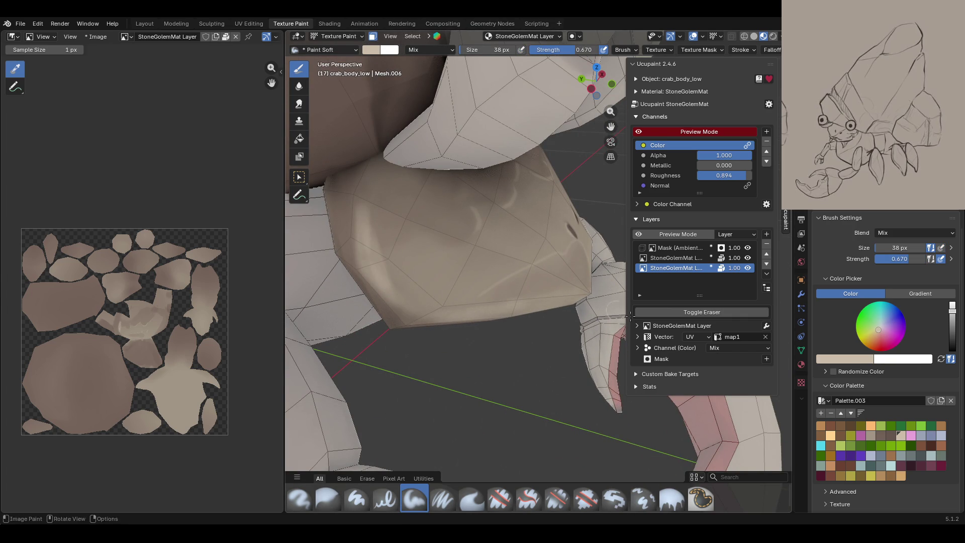
pyautogui.moveTo(530, 336)
pyautogui.mouseDown(button='middle')
pyautogui.moveTo(447, 320)
pyautogui.moveTo(587, 301)
pyautogui.mouseUp(button='middle')
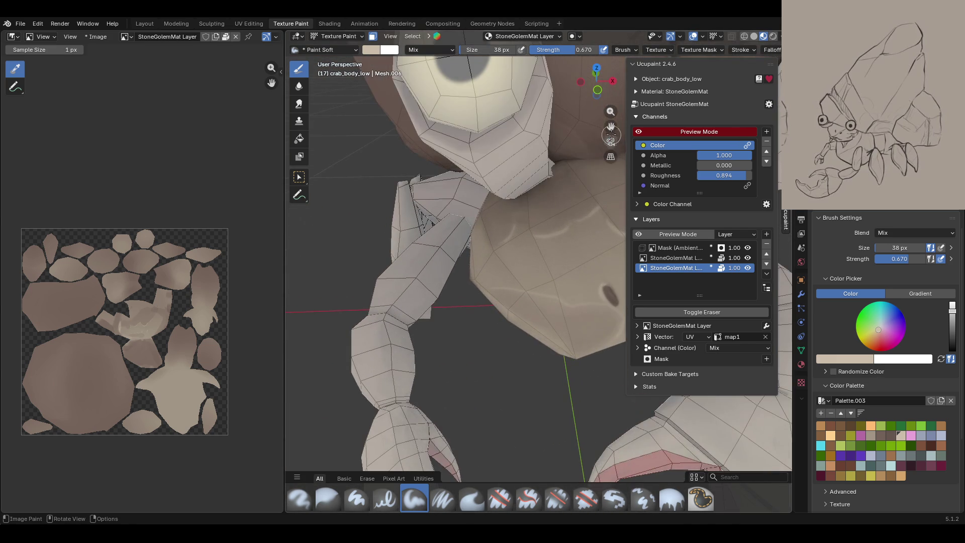
pyautogui.scroll(5, 550, 320)
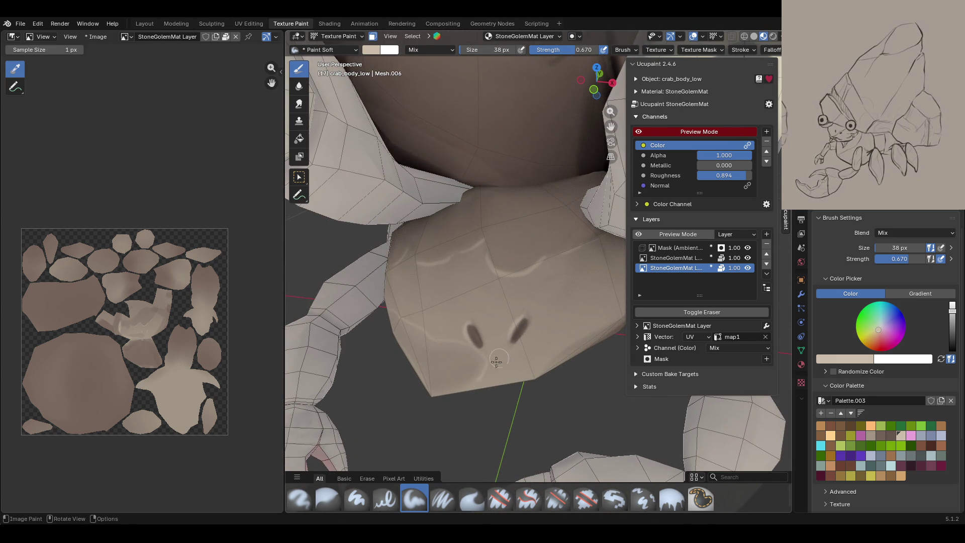
pyautogui.moveTo(480, 382)
pyautogui.mouseDown()
pyautogui.moveTo(494, 351)
pyautogui.moveTo(505, 375)
pyautogui.moveTo(542, 367)
pyautogui.moveTo(531, 364)
pyautogui.mouseUp()
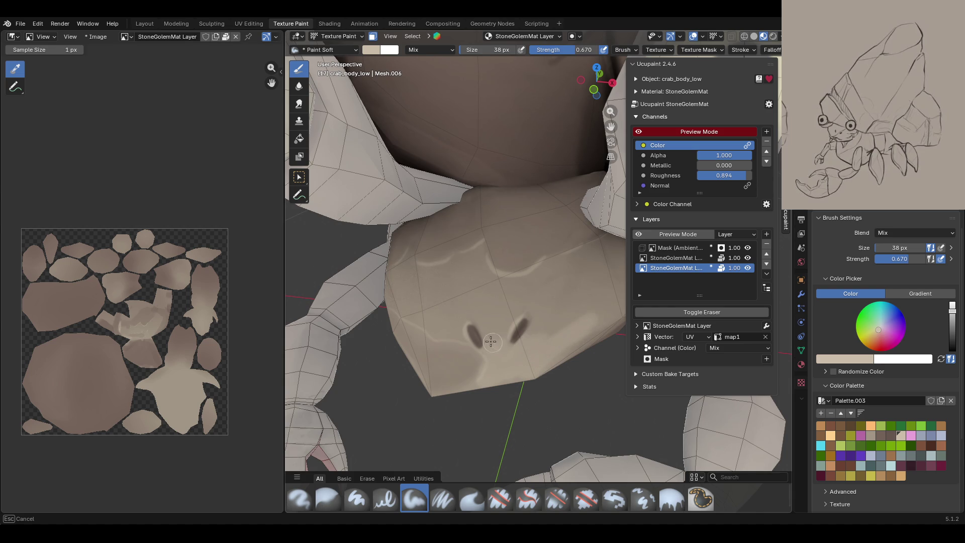
pyautogui.moveTo(622, 303); pyautogui.dragTo(596, 322)
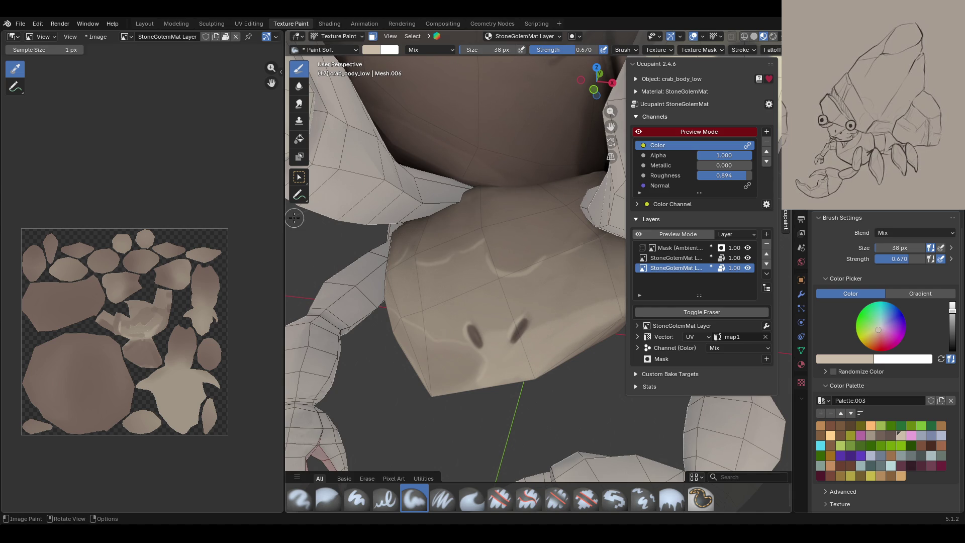
pyautogui.moveTo(343, 222); pyautogui.dragTo(368, 424, button='middle')
pyautogui.click(328, 498)
pyautogui.moveTo(336, 286); pyautogui.dragTo(336, 285)
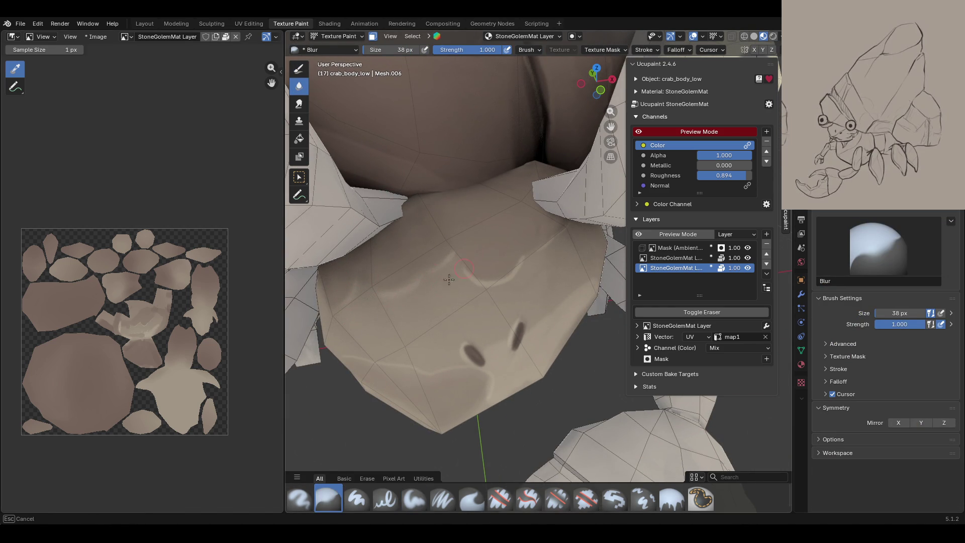
# - Blur the highlights at the body's lower left and lower right
pyautogui.moveTo(562, 230); pyautogui.dragTo(561, 230)
pyautogui.moveTo(329, 347); pyautogui.dragTo(329, 347)
pyautogui.moveTo(464, 341); pyautogui.dragTo(467, 347)
pyautogui.moveTo(502, 381); pyautogui.dragTo(536, 372)
pyautogui.moveTo(594, 298)
pyautogui.mouseDown()
pyautogui.moveTo(554, 333)
pyautogui.moveTo(583, 319)
pyautogui.moveTo(496, 346)
pyautogui.mouseUp()
pyautogui.moveTo(497, 345)
pyautogui.mouseDown(button='middle')
pyautogui.moveTo(552, 286)
pyautogui.moveTo(590, 320)
pyautogui.mouseUp(button='middle')
pyautogui.scroll(-5, 552, 286)
pyautogui.scroll(5, 591, 320)
pyautogui.scroll(-5, 590, 319)
pyautogui.moveTo(549, 276); pyautogui.dragTo(502, 296, button='middle')
pyautogui.scroll(3, 502, 296)
# - Add faint light touch-up strokes along the body edge with Paint Soft Pressure
pyautogui.click(442, 499)
pyautogui.moveTo(437, 341); pyautogui.dragTo(435, 323, button='middle')
pyautogui.keyDown('ctrl'); pyautogui.moveTo(413, 259); pyautogui.dragTo(467, 376, button='middle'); pyautogui.keyUp('ctrl')
pyautogui.moveTo(611, 126); pyautogui.dragTo(685, 111)
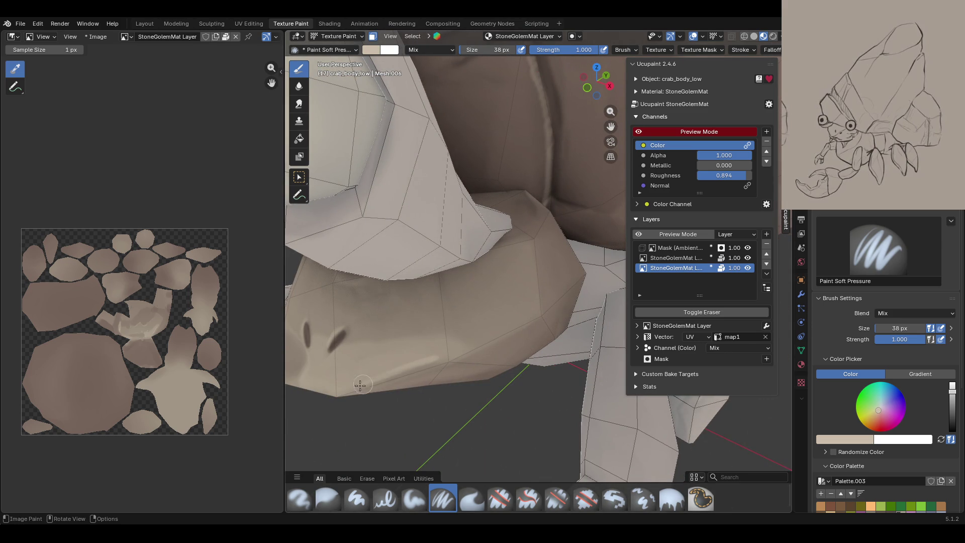
pyautogui.moveTo(371, 389)
pyautogui.mouseDown()
pyautogui.moveTo(352, 392)
pyautogui.moveTo(439, 359)
pyautogui.mouseUp()
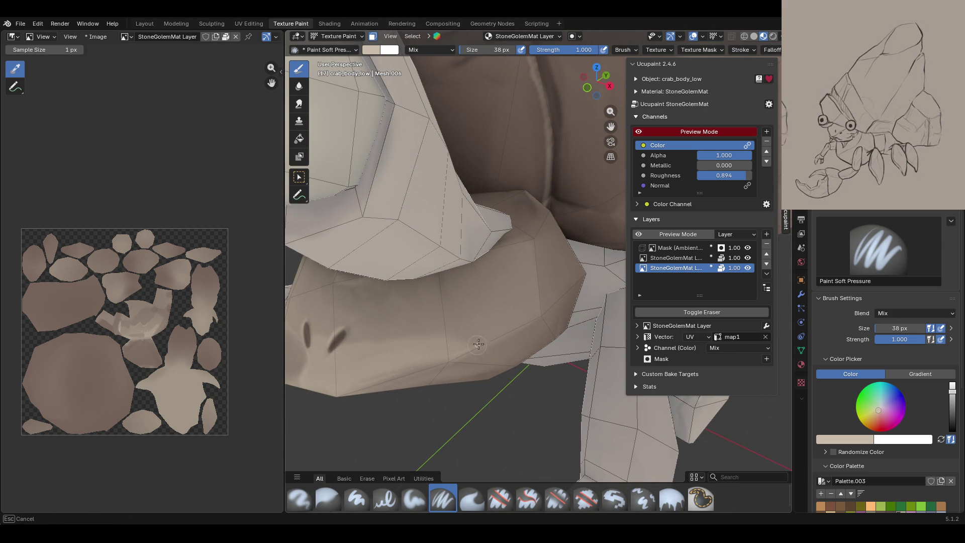
pyautogui.moveTo(523, 326); pyautogui.dragTo(525, 321)
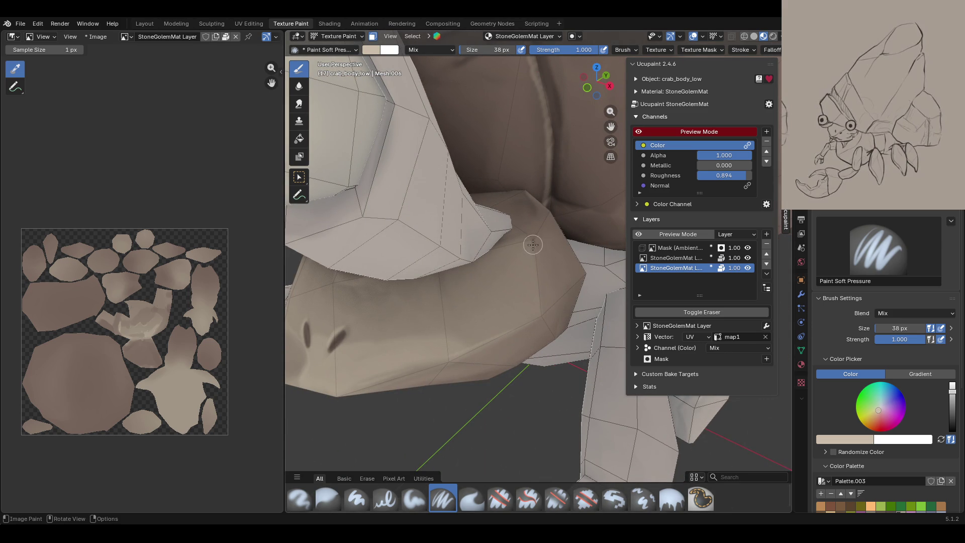
pyautogui.moveTo(539, 313); pyautogui.dragTo(535, 272)
pyautogui.moveTo(537, 316); pyautogui.dragTo(531, 242)
pyautogui.moveTo(538, 314); pyautogui.dragTo(536, 307)
pyautogui.moveTo(472, 332)
pyautogui.mouseDown(button='middle')
pyautogui.moveTo(491, 318)
pyautogui.moveTo(404, 495)
pyautogui.mouseUp(button='middle')
# - Blur the shading on the lower body piece into the surrounding brown
pyautogui.click(328, 497)
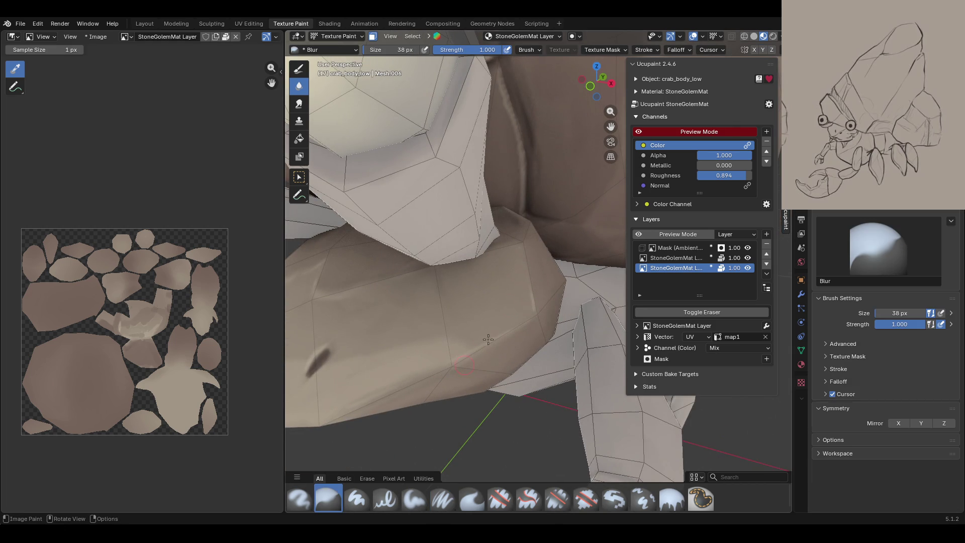
pyautogui.scroll(-6, 526, 323)
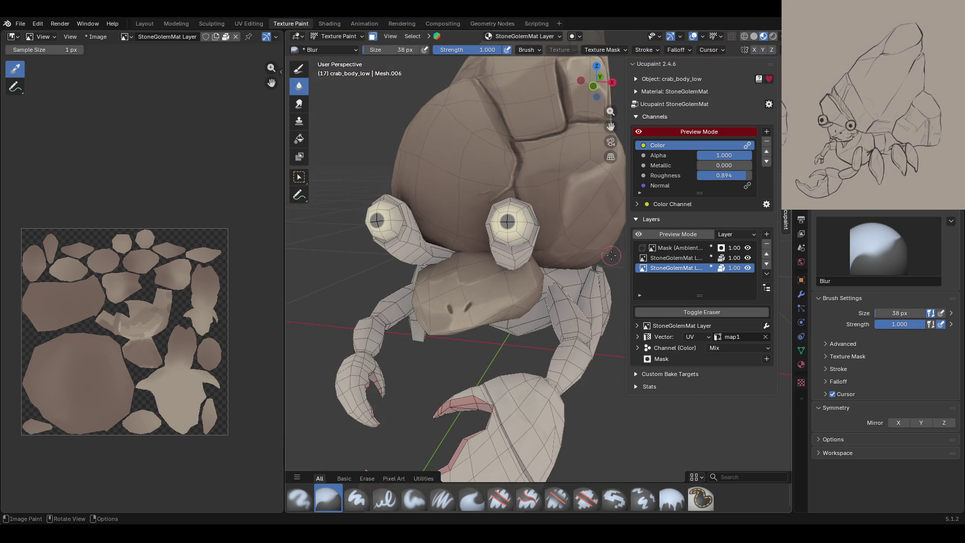
pyautogui.moveTo(526, 323)
pyautogui.mouseDown(button='middle')
pyautogui.moveTo(534, 234)
pyautogui.moveTo(517, 224)
pyautogui.mouseUp(button='middle')
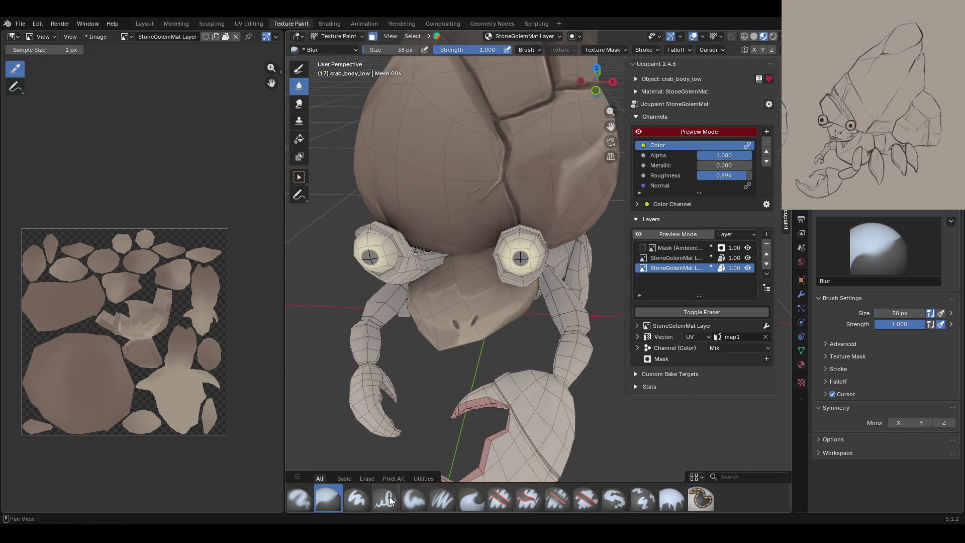
pyautogui.click(422, 501)
pyautogui.moveTo(532, 352)
pyautogui.mouseDown(button='middle')
pyautogui.moveTo(544, 339)
pyautogui.moveTo(538, 323)
pyautogui.mouseUp(button='middle')
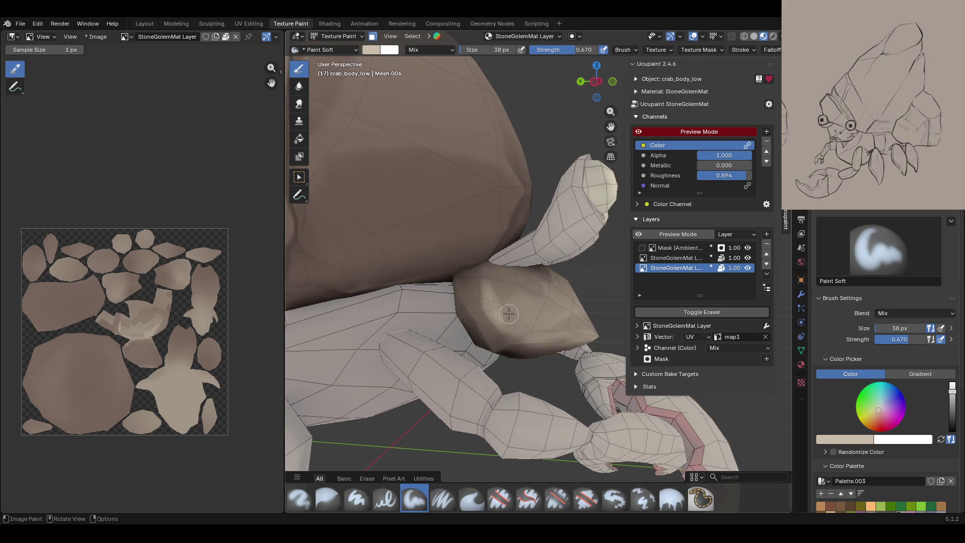
pyautogui.click(328, 499)
pyautogui.moveTo(516, 322); pyautogui.dragTo(516, 322)
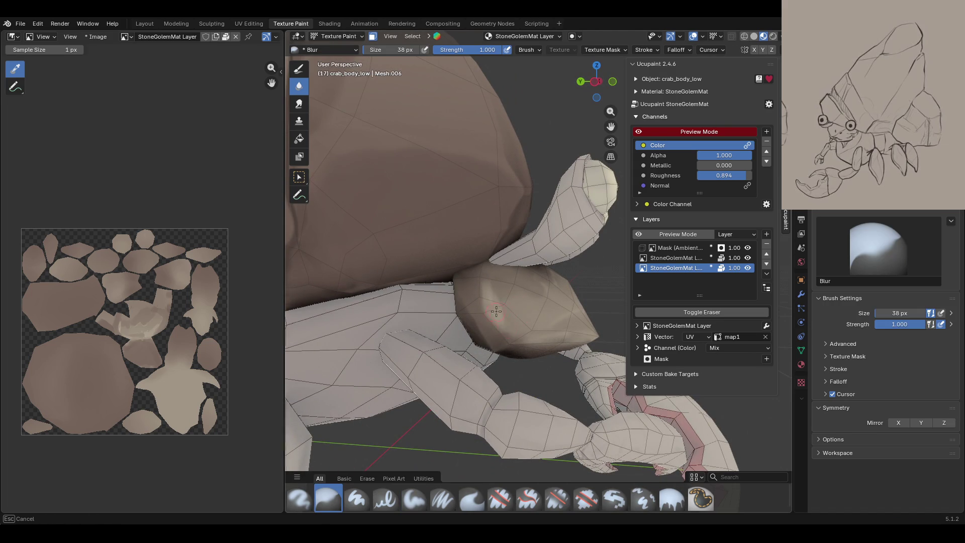
pyautogui.moveTo(502, 315); pyautogui.dragTo(503, 315)
pyautogui.moveTo(502, 315); pyautogui.dragTo(634, 274, button='middle')
pyautogui.scroll(-5, 563, 296)
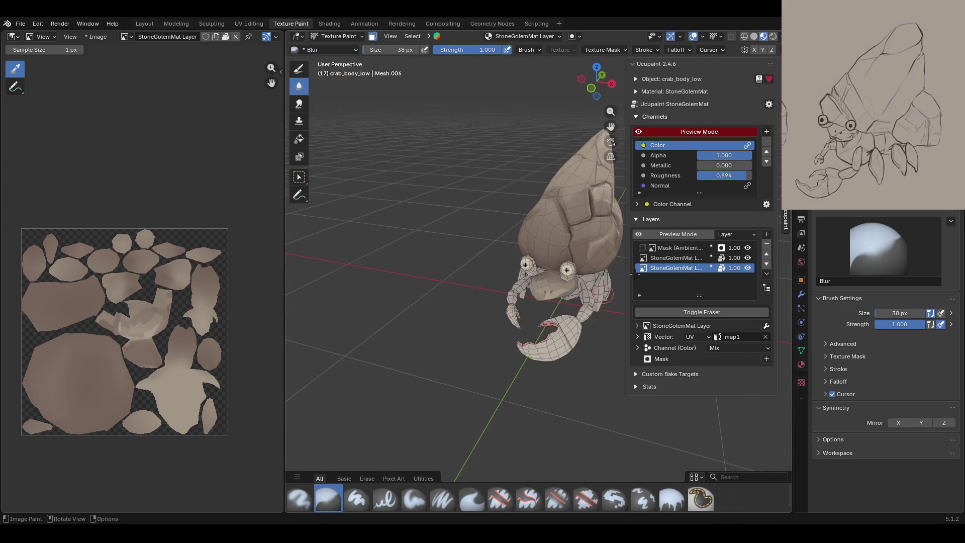
# - Hide and show the ambient Mask layer twice to compare the crab with and without it
pyautogui.click(747, 247)
pyautogui.click(747, 247)
pyautogui.click(748, 247)
pyautogui.click(747, 247)
# - Frame the crab's underside and legs and reselect the Paint Soft Pressure brush
pyautogui.moveTo(611, 127); pyautogui.dragTo(552, 111)
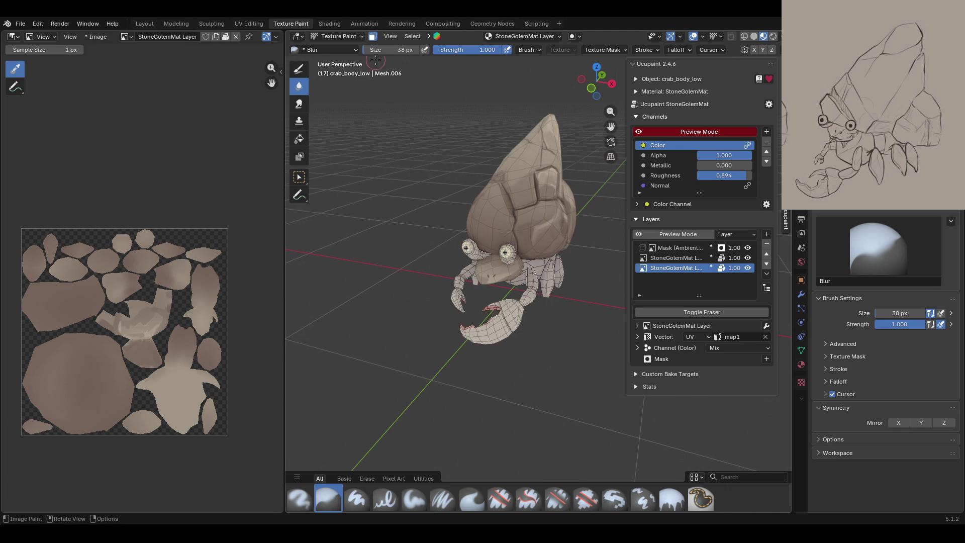
pyautogui.moveTo(453, 232)
pyautogui.keyDown('ctrl'); pyautogui.mouseDown(button='middle')
pyautogui.moveTo(383, 283)
pyautogui.moveTo(618, 271)
pyautogui.moveTo(473, 244)
pyautogui.moveTo(489, 315)
pyautogui.moveTo(462, 392)
pyautogui.mouseUp(button='middle'); pyautogui.keyUp('ctrl')
pyautogui.scroll(-5, 424, 283)
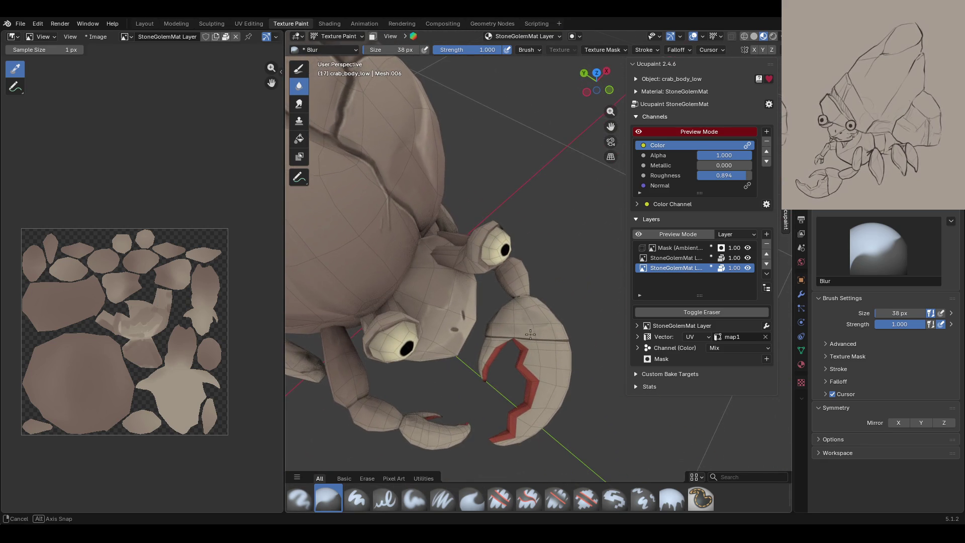
pyautogui.click(440, 500)
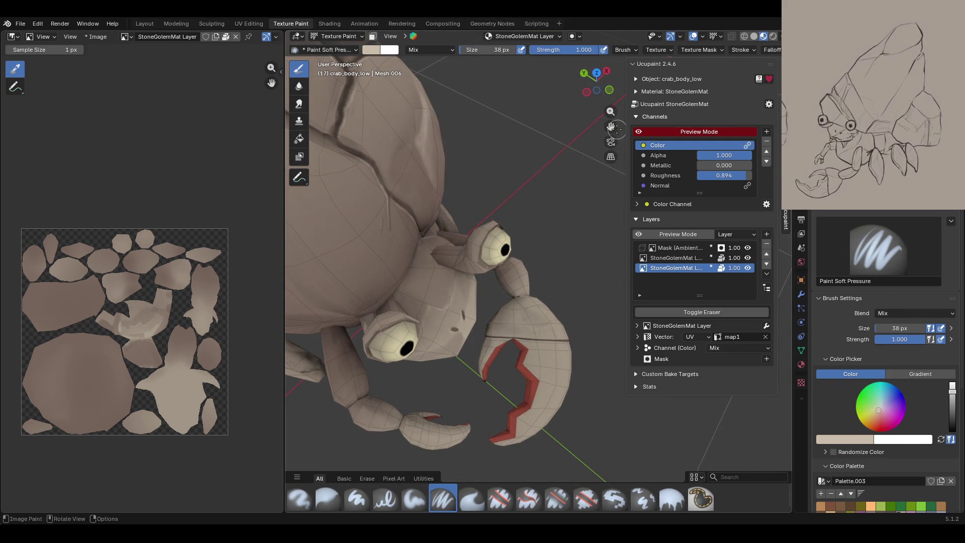
# - Enable face selection masking and select only the two eye stalks' faces as paintable
pyautogui.scroll(3, 603, 125)
pyautogui.click(373, 37)
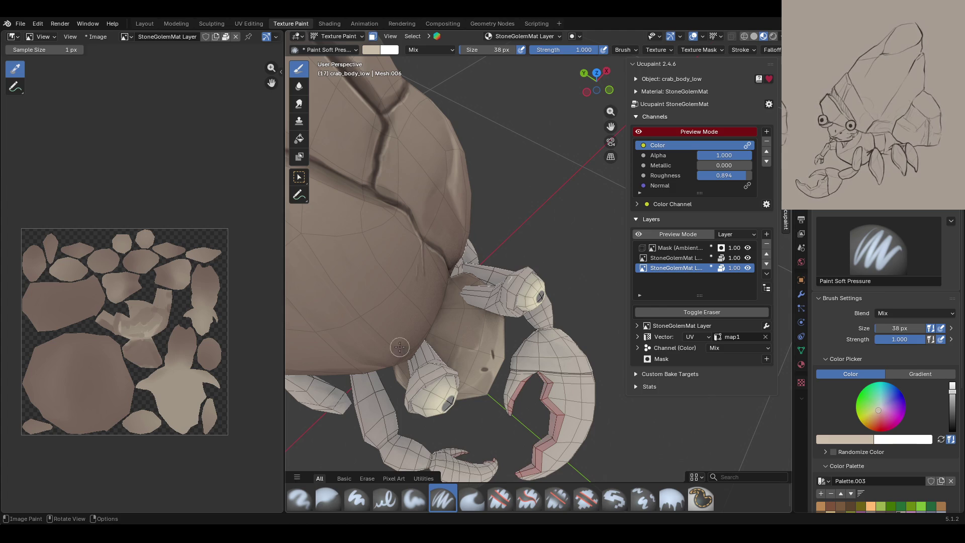
pyautogui.click(298, 177)
pyautogui.press('l')
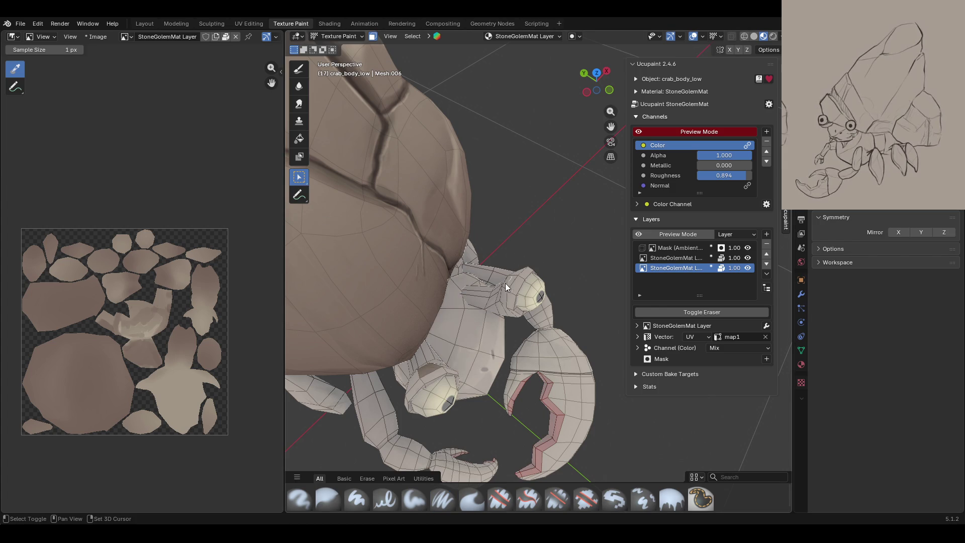
pyautogui.hotkey('shift', 'l')
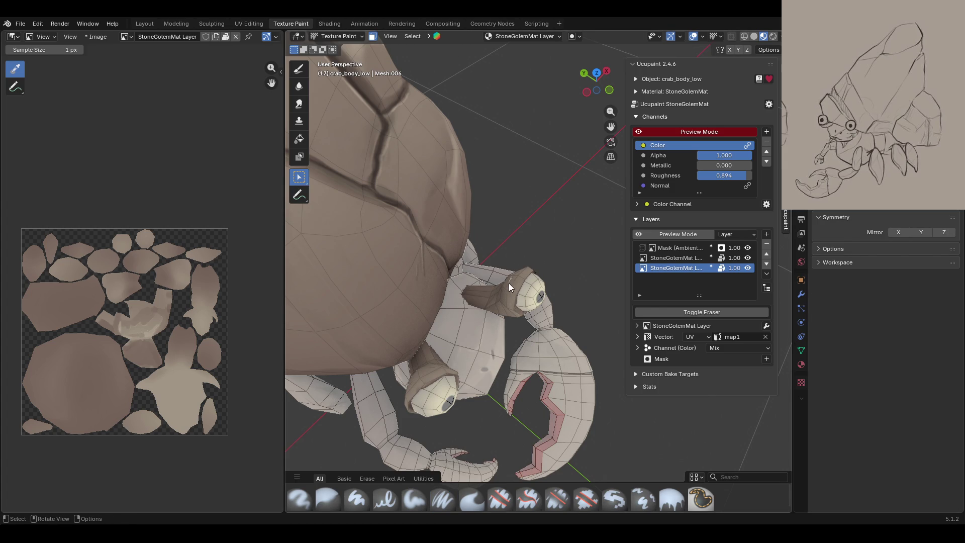
pyautogui.click(298, 69)
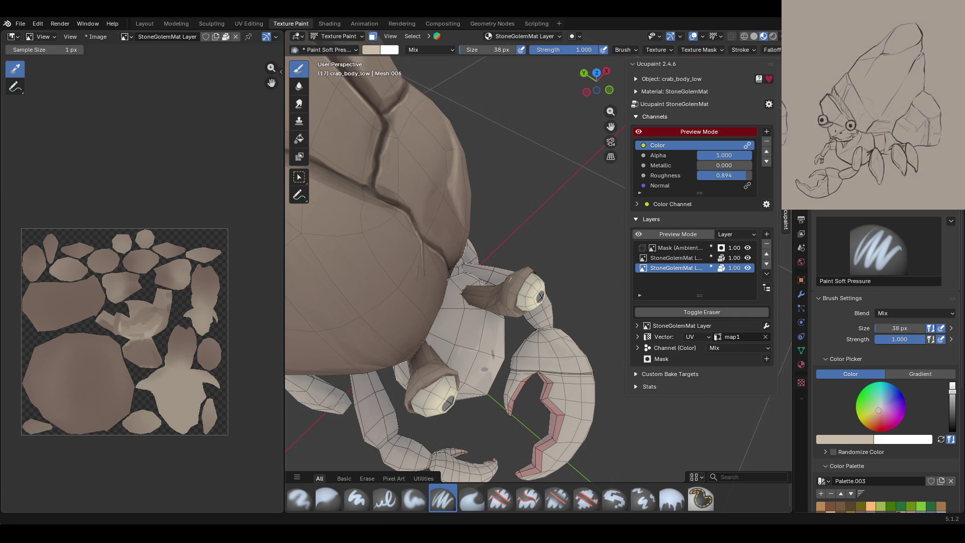
pyautogui.moveTo(648, 327); pyautogui.dragTo(651, 144, button='middle')
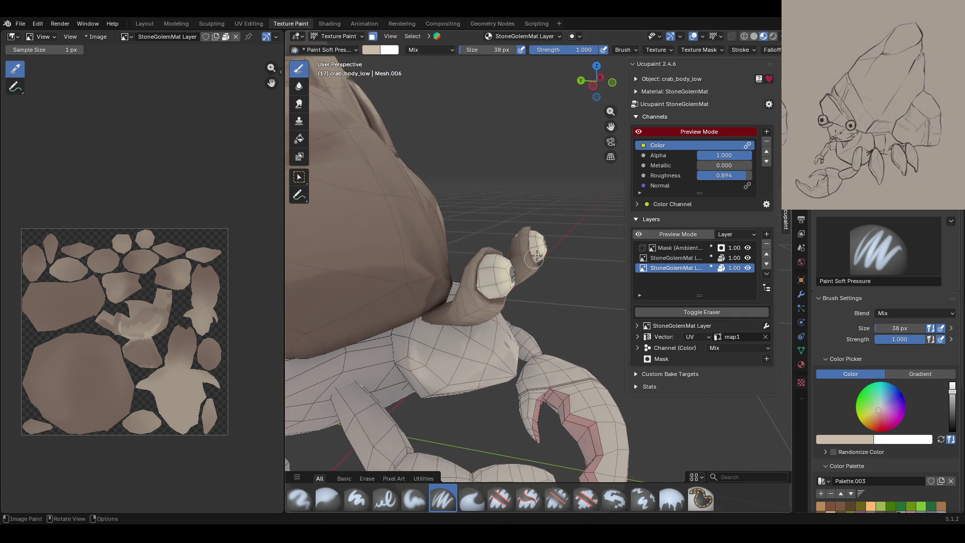
# - Lighten the brown rim beside the eye and along the eye stalk
pyautogui.scroll(6, 518, 214)
pyautogui.moveTo(519, 213)
pyautogui.mouseDown(button='middle')
pyautogui.moveTo(529, 198)
pyautogui.moveTo(534, 208)
pyautogui.moveTo(513, 245)
pyautogui.mouseUp(button='middle')
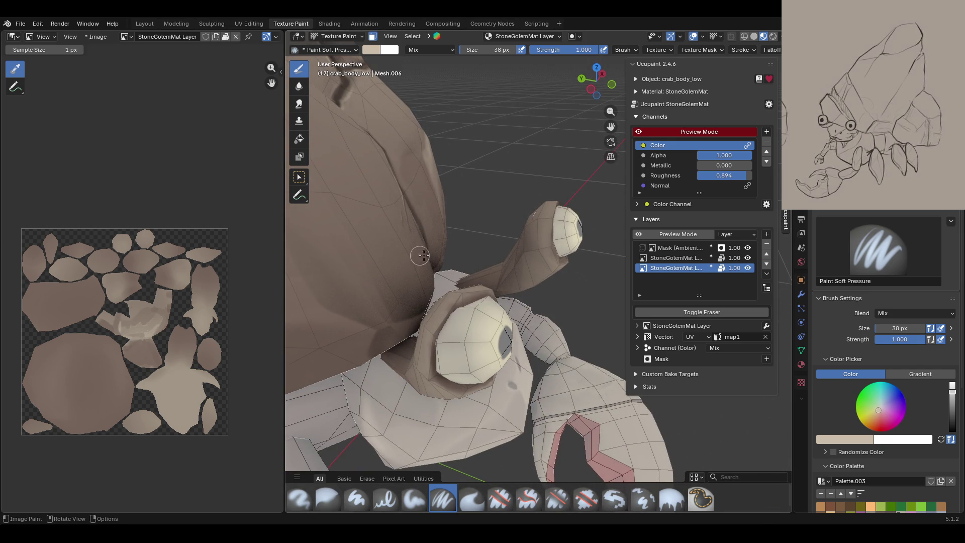
pyautogui.moveTo(428, 374)
pyautogui.mouseDown()
pyautogui.moveTo(425, 347)
pyautogui.moveTo(424, 372)
pyautogui.moveTo(438, 321)
pyautogui.moveTo(432, 331)
pyautogui.moveTo(470, 284)
pyautogui.mouseUp()
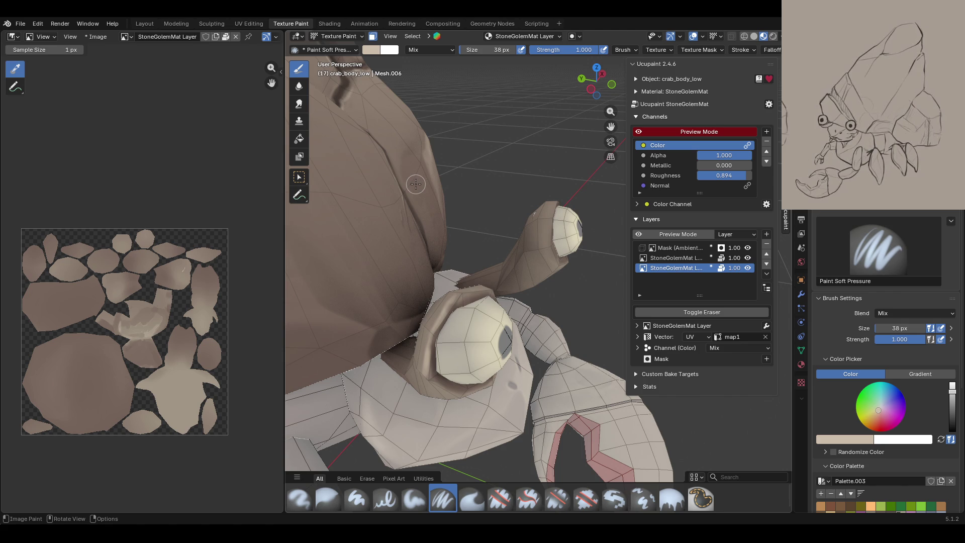
pyautogui.moveTo(416, 184)
pyautogui.mouseDown(button='middle')
pyautogui.moveTo(396, 269)
pyautogui.moveTo(384, 267)
pyautogui.mouseUp(button='middle')
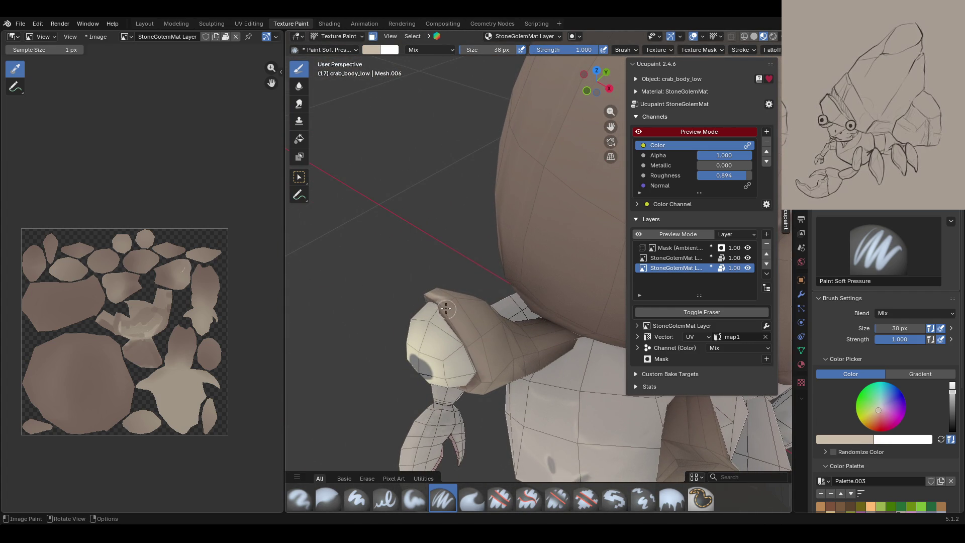
pyautogui.moveTo(444, 304); pyautogui.dragTo(467, 342)
pyautogui.moveTo(501, 322); pyautogui.dragTo(523, 177, button='middle')
pyautogui.moveTo(501, 301)
pyautogui.mouseDown()
pyautogui.moveTo(504, 261)
pyautogui.moveTo(478, 333)
pyautogui.mouseUp()
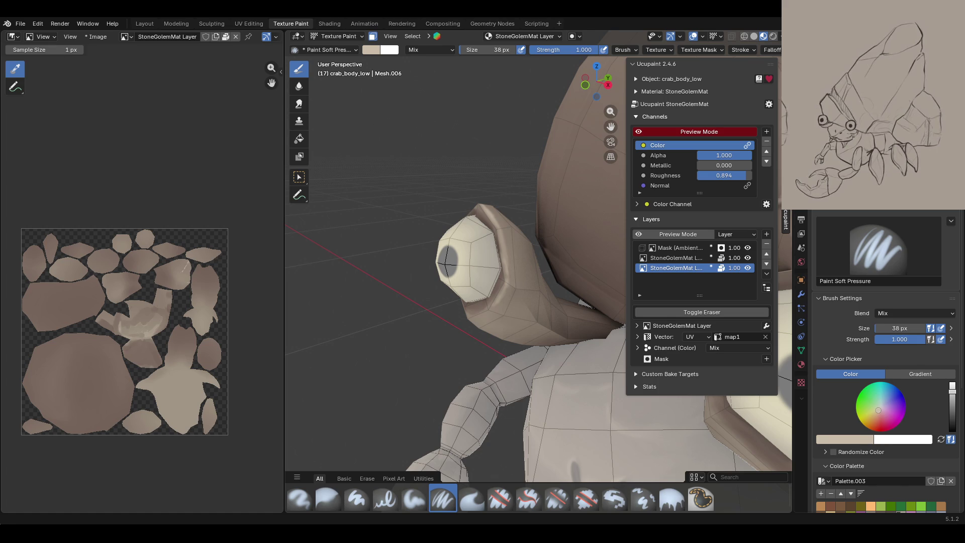
# - Paint the eye stalk's right side and lighten the head band's left edge and eye edge
pyautogui.moveTo(552, 312)
pyautogui.mouseDown(button='middle')
pyautogui.moveTo(709, 311)
pyautogui.moveTo(756, 355)
pyautogui.mouseUp(button='middle')
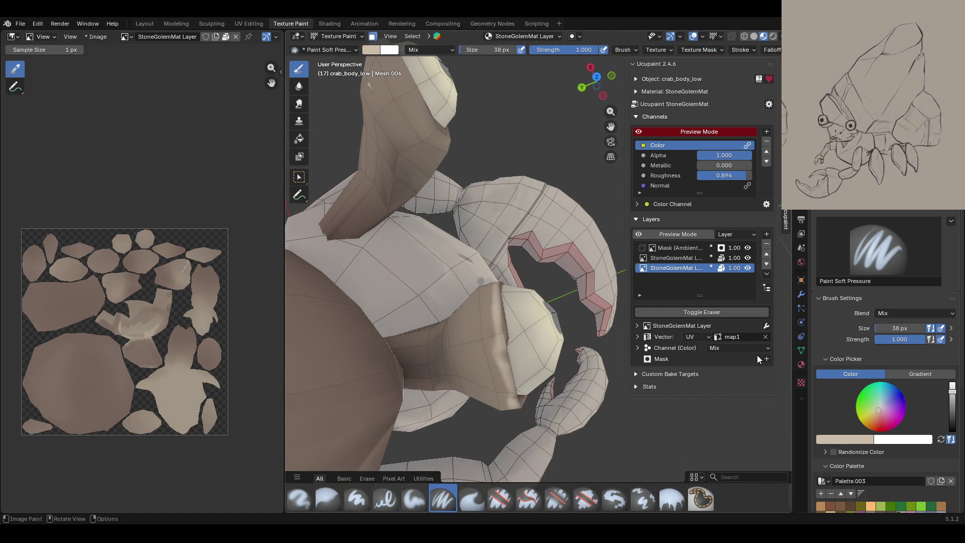
pyautogui.moveTo(578, 140); pyautogui.dragTo(494, 195, button='middle')
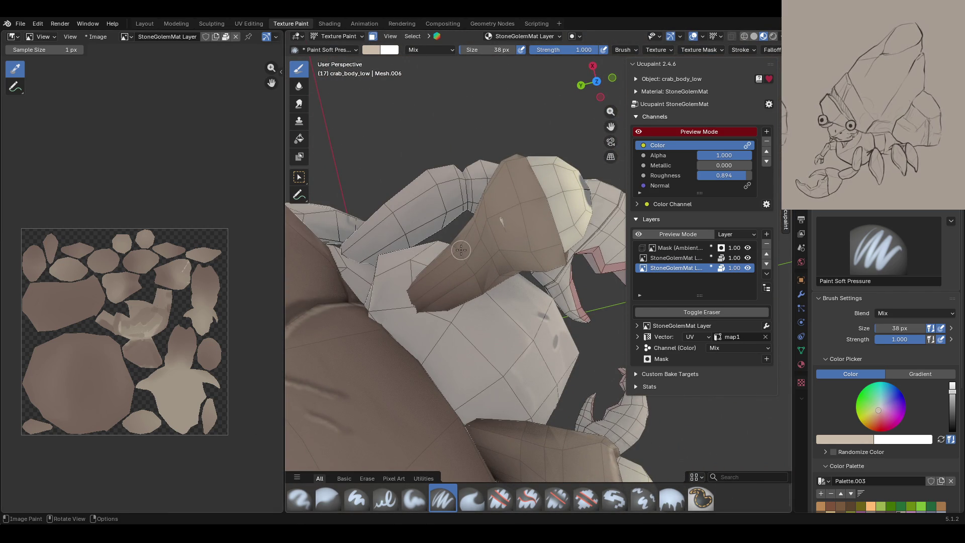
pyautogui.moveTo(523, 156)
pyautogui.mouseDown()
pyautogui.moveTo(556, 241)
pyautogui.moveTo(544, 209)
pyautogui.mouseUp()
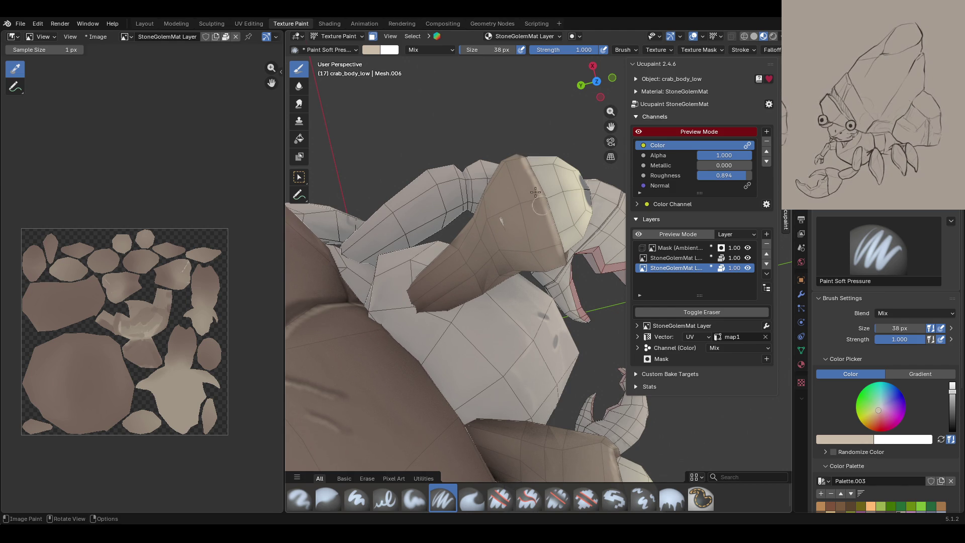
pyautogui.moveTo(525, 184)
pyautogui.mouseDown(button='middle')
pyautogui.moveTo(487, 187)
pyautogui.moveTo(319, 161)
pyautogui.mouseUp(button='middle')
pyautogui.moveTo(515, 146); pyautogui.dragTo(535, 214)
pyautogui.moveTo(486, 215); pyautogui.dragTo(530, 228, button='middle')
pyautogui.moveTo(536, 199); pyautogui.dragTo(522, 259)
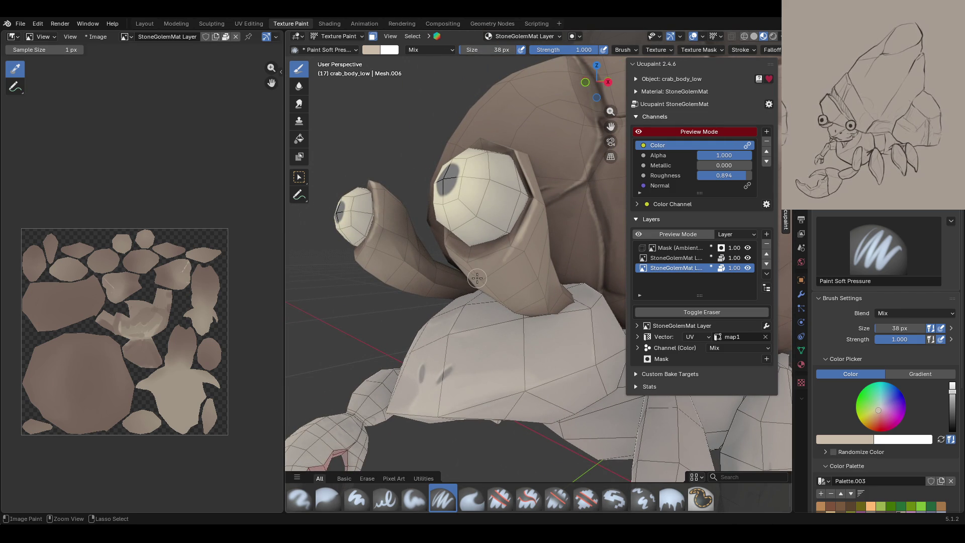
# - Move in on the crab's legs and select the Paint Soft brush at 0.670 strength
pyautogui.moveTo(439, 241)
pyautogui.keyDown('ctrl'); pyautogui.mouseDown(button='middle')
pyautogui.moveTo(455, 229)
pyautogui.moveTo(475, 254)
pyautogui.moveTo(498, 254)
pyautogui.mouseUp(button='middle'); pyautogui.keyUp('ctrl')
pyautogui.scroll(8, 480, 260)
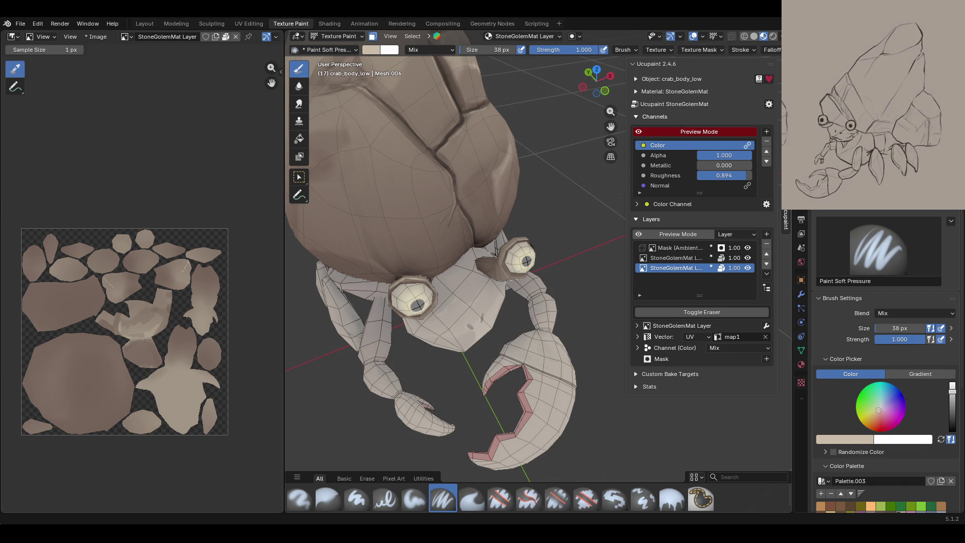
pyautogui.moveTo(526, 261); pyautogui.dragTo(573, 380, button='middle')
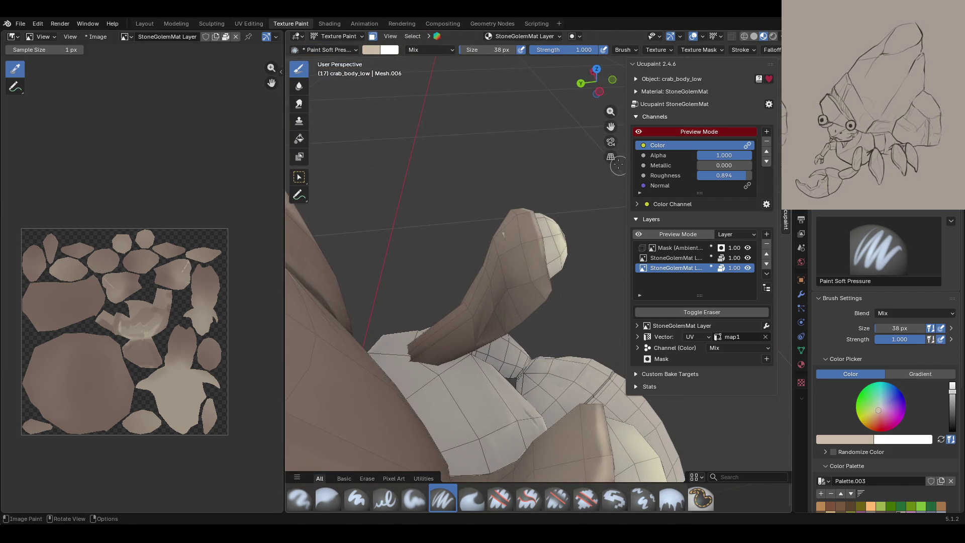
pyautogui.moveTo(610, 111)
pyautogui.mouseDown()
pyautogui.moveTo(610, 95)
pyautogui.moveTo(610, 130)
pyautogui.mouseUp()
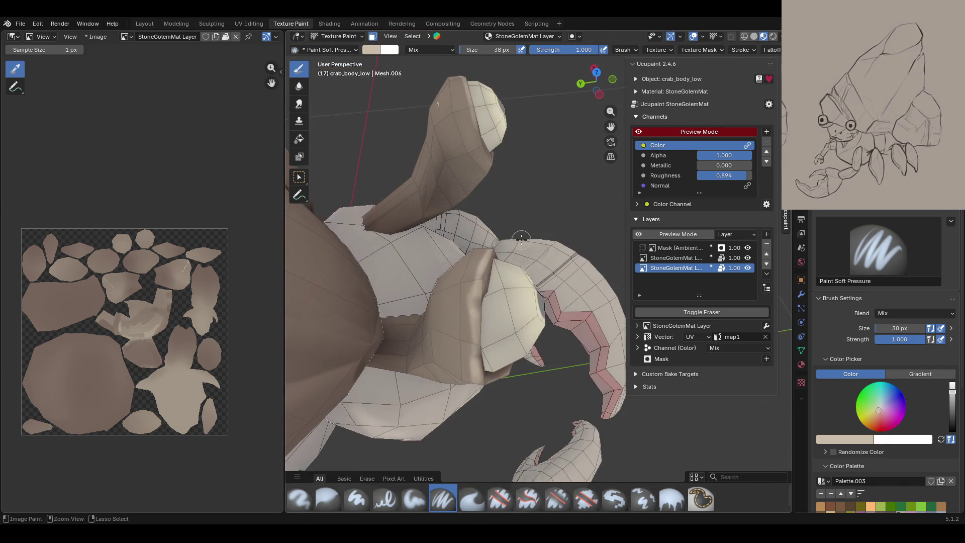
pyautogui.click(421, 494)
# - Shade the front leg with a darker brown stroke and a light stroke along its edge
pyautogui.moveTo(468, 251)
pyautogui.mouseDown()
pyautogui.moveTo(464, 381)
pyautogui.moveTo(470, 366)
pyautogui.mouseUp()
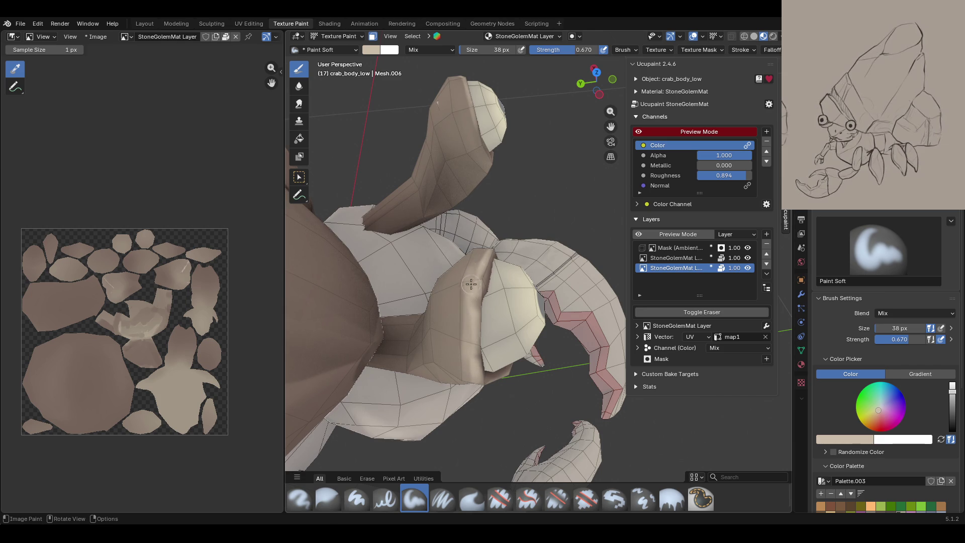
pyautogui.moveTo(484, 242); pyautogui.dragTo(466, 277)
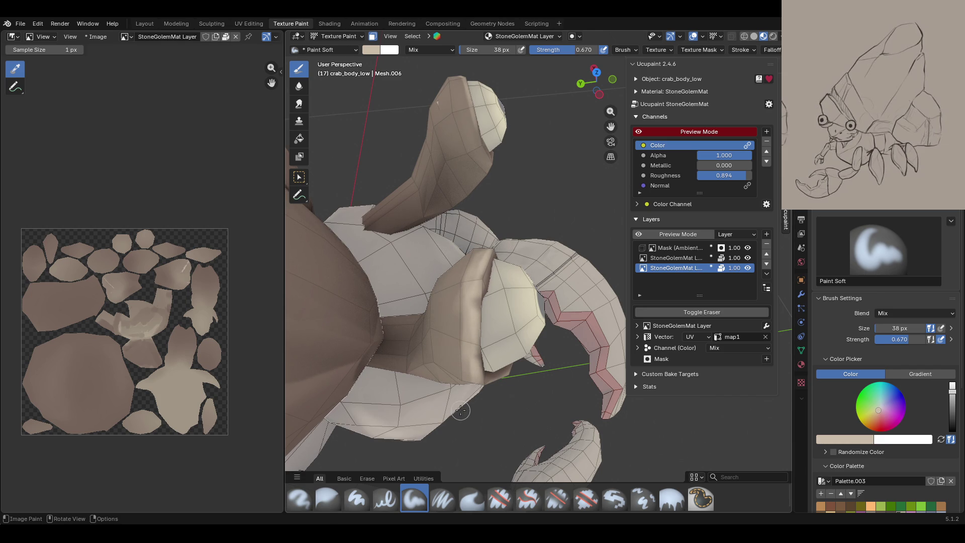
pyautogui.moveTo(462, 408)
pyautogui.mouseDown(button='middle')
pyautogui.moveTo(486, 266)
pyautogui.moveTo(441, 338)
pyautogui.moveTo(477, 323)
pyautogui.mouseUp(button='middle')
pyautogui.scroll(-5, 486, 265)
pyautogui.moveTo(597, 332); pyautogui.dragTo(519, 256, button='middle')
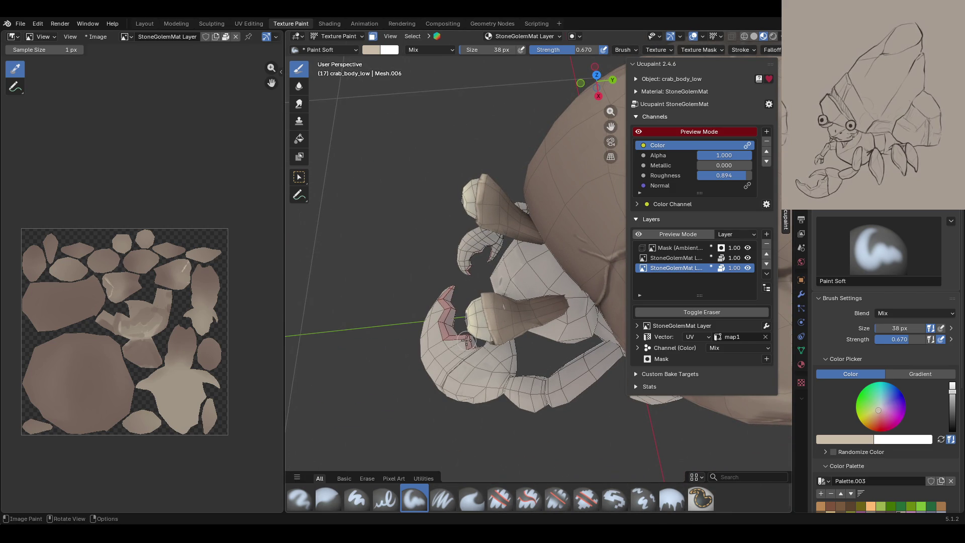
pyautogui.moveTo(485, 344)
pyautogui.mouseDown(button='middle')
pyautogui.moveTo(711, 279)
pyautogui.moveTo(662, 343)
pyautogui.mouseUp(button='middle')
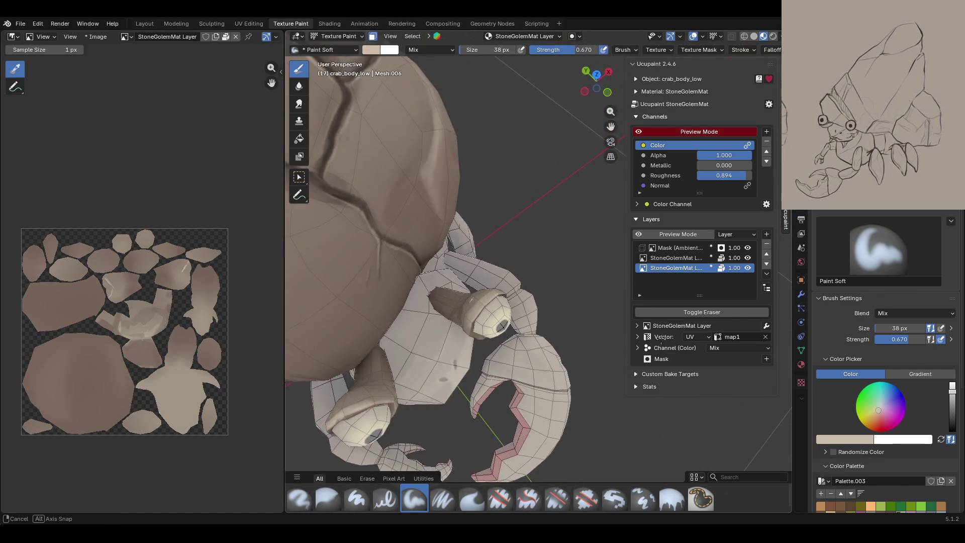
pyautogui.moveTo(610, 121); pyautogui.dragTo(521, 242, button='middle')
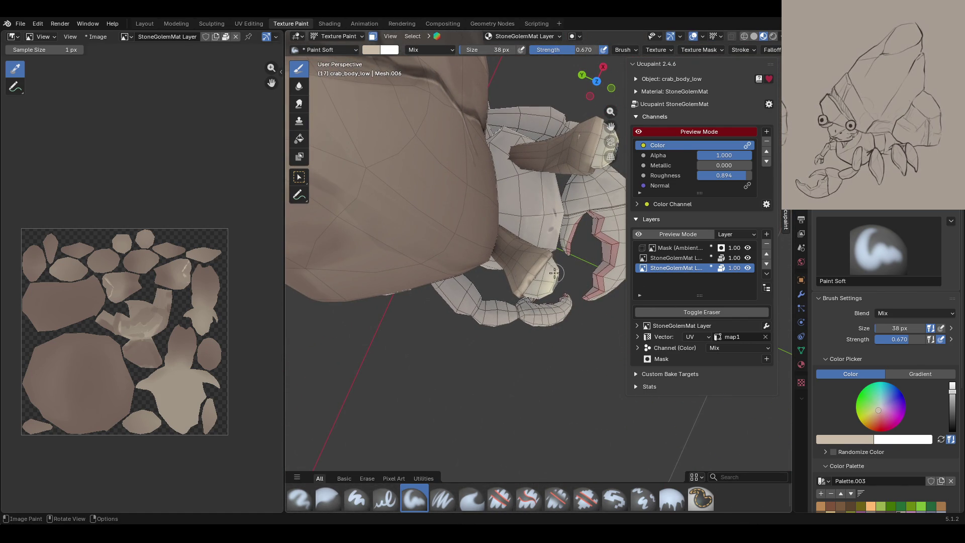
pyautogui.moveTo(555, 273)
pyautogui.mouseDown(button='middle')
pyautogui.moveTo(541, 199)
pyautogui.moveTo(506, 203)
pyautogui.mouseUp(button='middle')
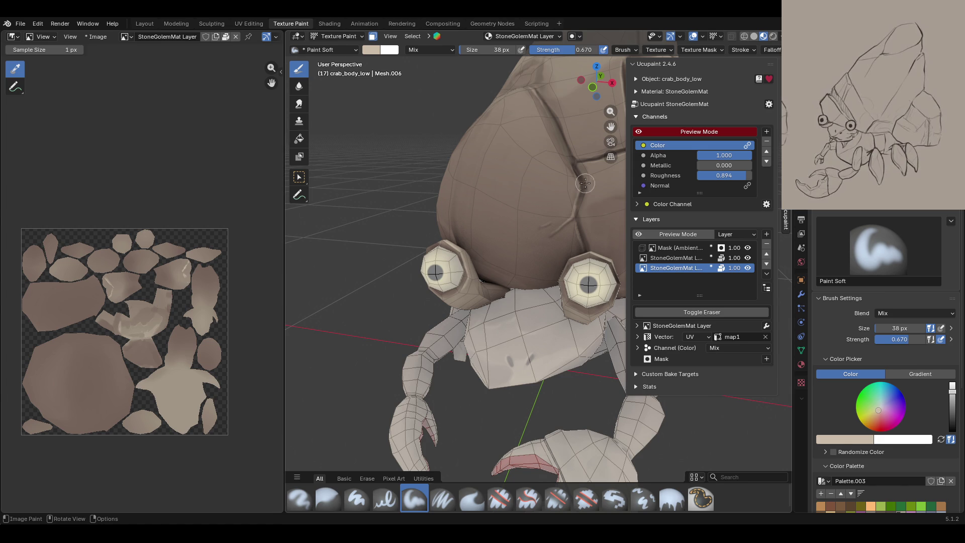
pyautogui.moveTo(611, 126); pyautogui.dragTo(581, 111)
pyautogui.moveTo(501, 214); pyautogui.dragTo(506, 178, button='middle')
pyautogui.scroll(-5, 912, 450)
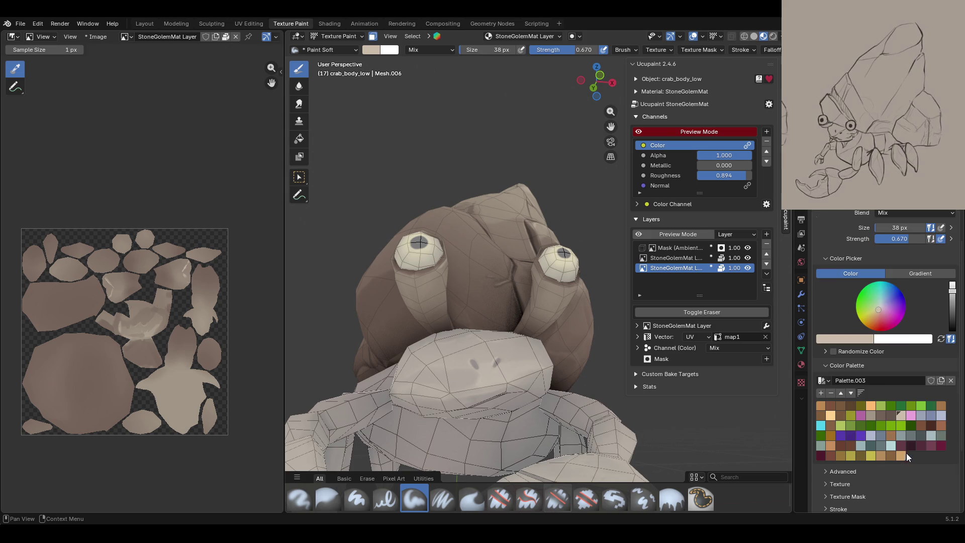
# - Pick a darker brown from Palette.003 and darken both eye stalks with it
pyautogui.click(880, 415)
pyautogui.moveTo(517, 312); pyautogui.dragTo(524, 283, button='middle')
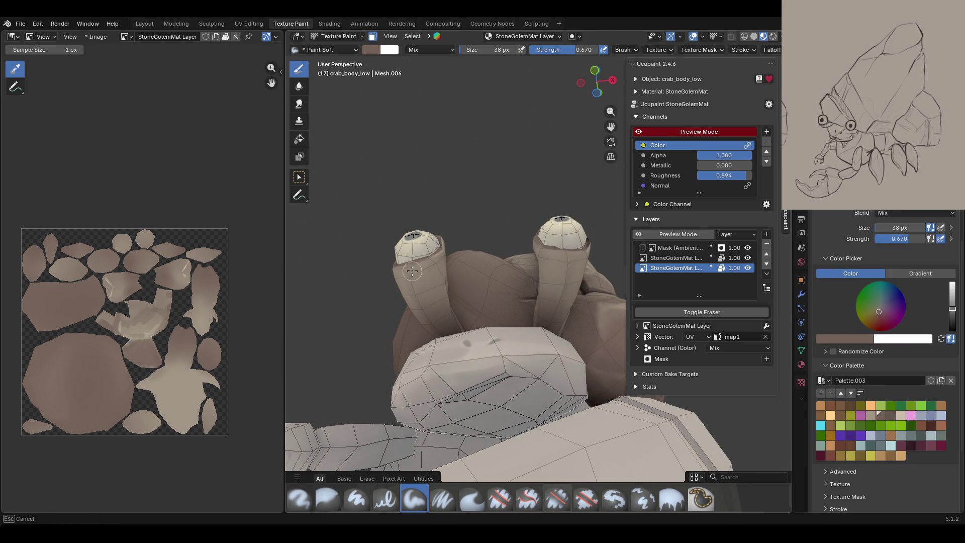
pyautogui.moveTo(413, 269)
pyautogui.mouseDown()
pyautogui.moveTo(421, 281)
pyautogui.moveTo(427, 271)
pyautogui.moveTo(420, 298)
pyautogui.moveTo(426, 275)
pyautogui.mouseUp()
pyautogui.moveTo(548, 267)
pyautogui.mouseDown()
pyautogui.moveTo(573, 274)
pyautogui.moveTo(542, 344)
pyautogui.mouseUp()
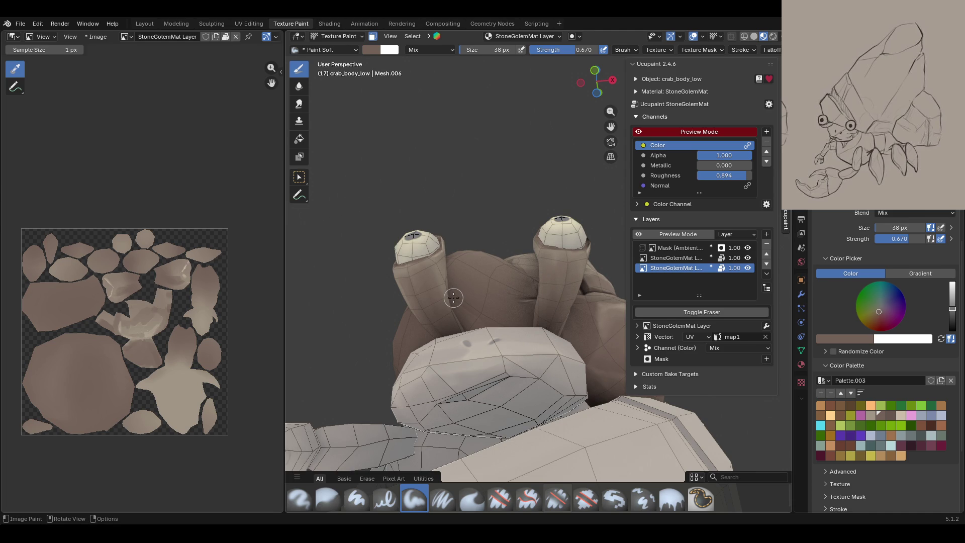
pyautogui.moveTo(453, 297)
pyautogui.mouseDown(button='middle')
pyautogui.moveTo(531, 267)
pyautogui.moveTo(463, 264)
pyautogui.mouseUp(button='middle')
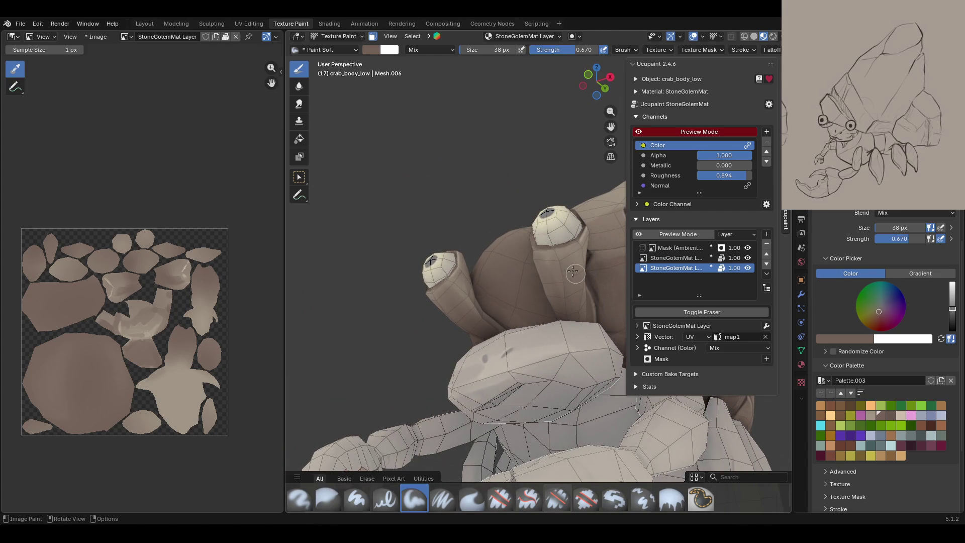
pyautogui.moveTo(558, 274); pyautogui.dragTo(560, 304)
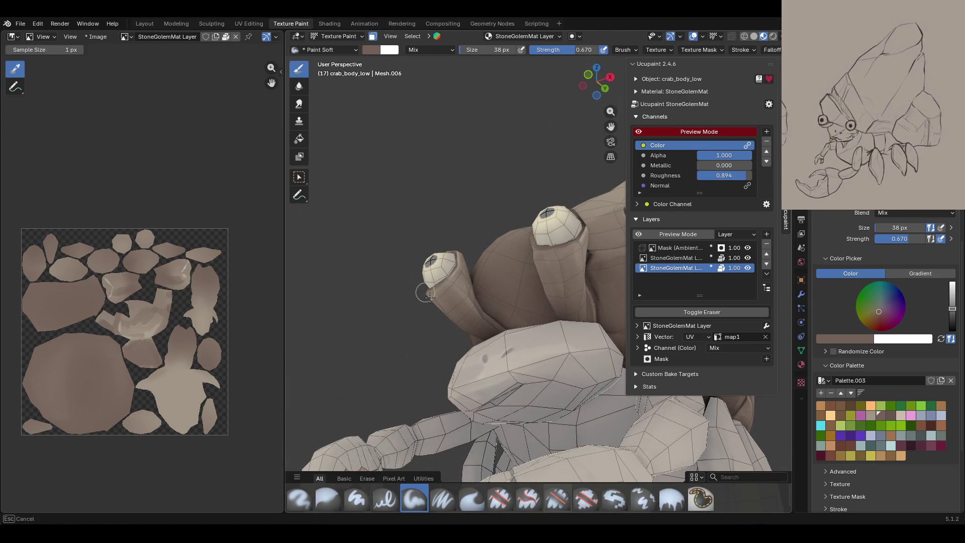
# - Turn off the face-selection mask and view the crab from above and behind
pyautogui.moveTo(560, 304)
pyautogui.mouseDown(button='middle')
pyautogui.moveTo(544, 291)
pyautogui.moveTo(394, 329)
pyautogui.moveTo(372, 261)
pyautogui.moveTo(367, 151)
pyautogui.mouseUp(button='middle')
pyautogui.scroll(-2, 544, 291)
pyautogui.click(372, 36)
pyautogui.moveTo(442, 191)
pyautogui.mouseDown(button='middle')
pyautogui.moveTo(456, 202)
pyautogui.moveTo(412, 200)
pyautogui.moveTo(487, 196)
pyautogui.moveTo(365, 235)
pyautogui.moveTo(457, 255)
pyautogui.mouseUp(button='middle')
pyautogui.moveTo(622, 139); pyautogui.dragTo(610, 131, button='middle')
pyautogui.moveTo(612, 98)
pyautogui.mouseDown()
pyautogui.moveTo(404, 242)
pyautogui.moveTo(618, 126)
pyautogui.mouseUp()
pyautogui.scroll(6, 591, 339)
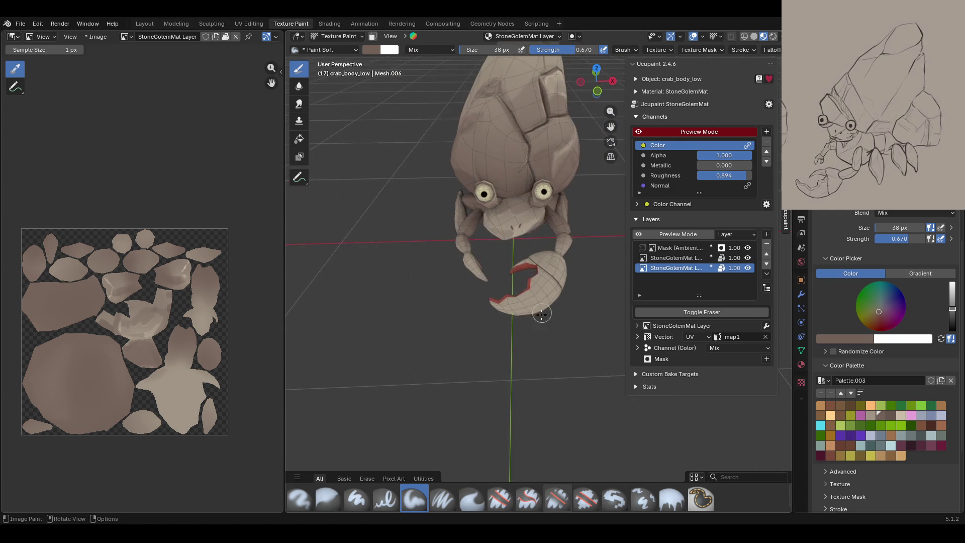
pyautogui.moveTo(591, 339)
pyautogui.mouseDown(button='middle')
pyautogui.moveTo(519, 290)
pyautogui.moveTo(431, 313)
pyautogui.mouseUp(button='middle')
pyautogui.scroll(-5, 563, 321)
pyautogui.scroll(3, 431, 313)
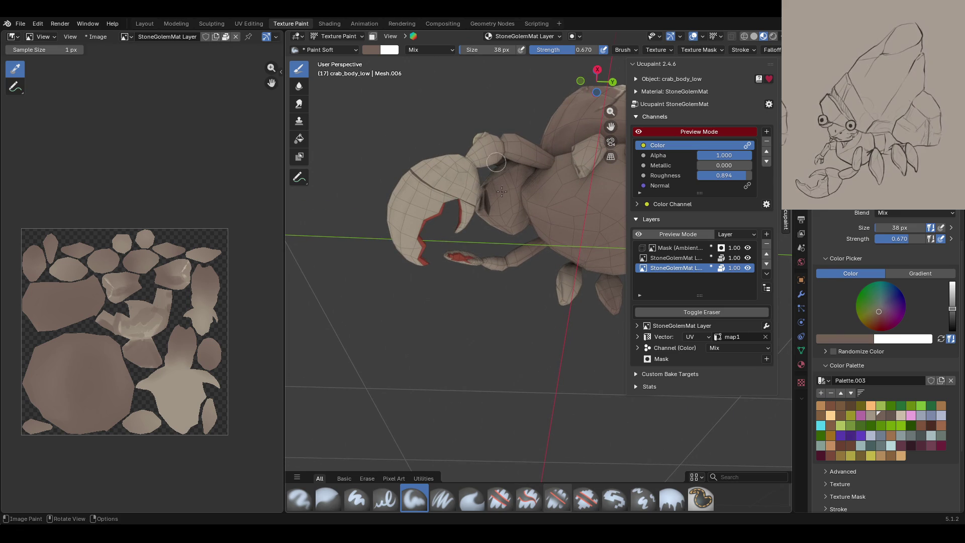
# - Enlarge the brush to 57 px and shade the claw darker
pyautogui.moveTo(898, 228); pyautogui.dragTo(873, 227)
pyautogui.moveTo(454, 166)
pyautogui.mouseDown()
pyautogui.moveTo(408, 211)
pyautogui.moveTo(400, 246)
pyautogui.moveTo(415, 258)
pyautogui.moveTo(416, 219)
pyautogui.mouseUp()
pyautogui.moveTo(454, 174)
pyautogui.mouseDown()
pyautogui.moveTo(461, 217)
pyautogui.moveTo(439, 197)
pyautogui.moveTo(400, 239)
pyautogui.moveTo(410, 246)
pyautogui.moveTo(449, 176)
pyautogui.moveTo(468, 201)
pyautogui.mouseUp()
pyautogui.moveTo(480, 334)
pyautogui.mouseDown(button='middle')
pyautogui.moveTo(642, 276)
pyautogui.moveTo(527, 153)
pyautogui.moveTo(482, 143)
pyautogui.mouseUp(button='middle')
# - Clear the arm's face selection, then turn the face-selection mask back off for brush painting
pyautogui.press('m')
pyautogui.click(298, 179)
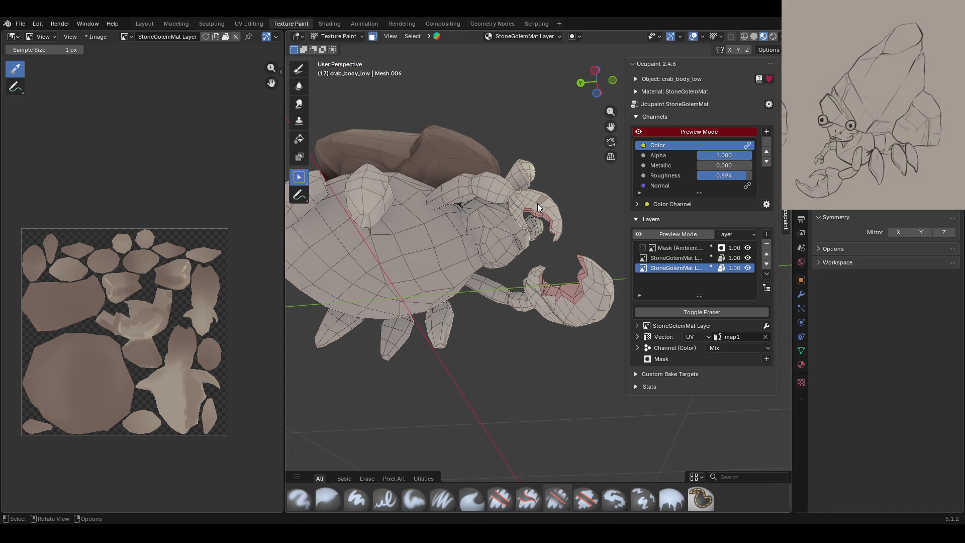
pyautogui.hotkey('alt', 'a')
pyautogui.click(298, 69)
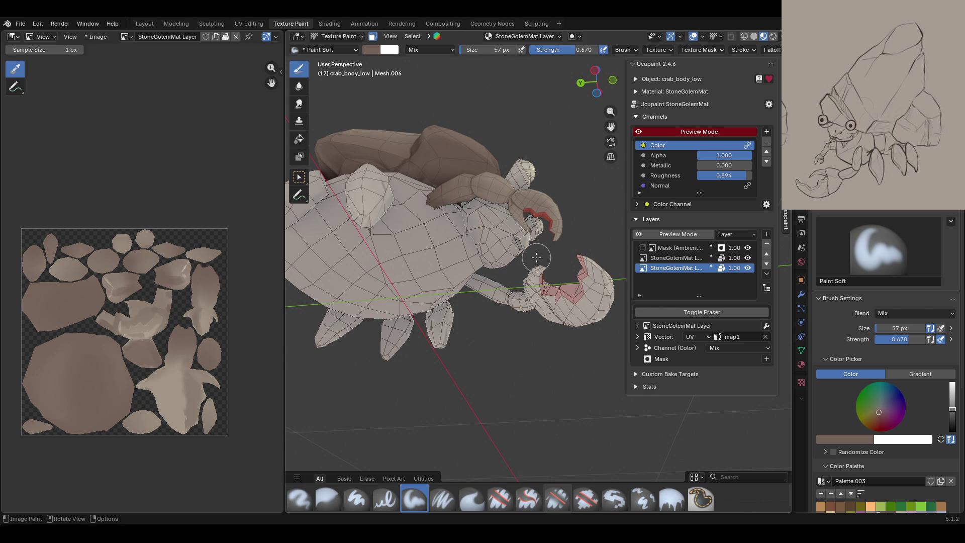
pyautogui.click(372, 36)
# - Shrink the brush to 28 px and darken the seam line along the claw ridge
pyautogui.moveTo(502, 251)
pyautogui.mouseDown(button='middle')
pyautogui.moveTo(484, 215)
pyautogui.moveTo(603, 128)
pyautogui.mouseUp(button='middle')
pyautogui.moveTo(609, 126); pyautogui.dragTo(609, 127)
pyautogui.moveTo(556, 336); pyautogui.dragTo(532, 302, button='middle')
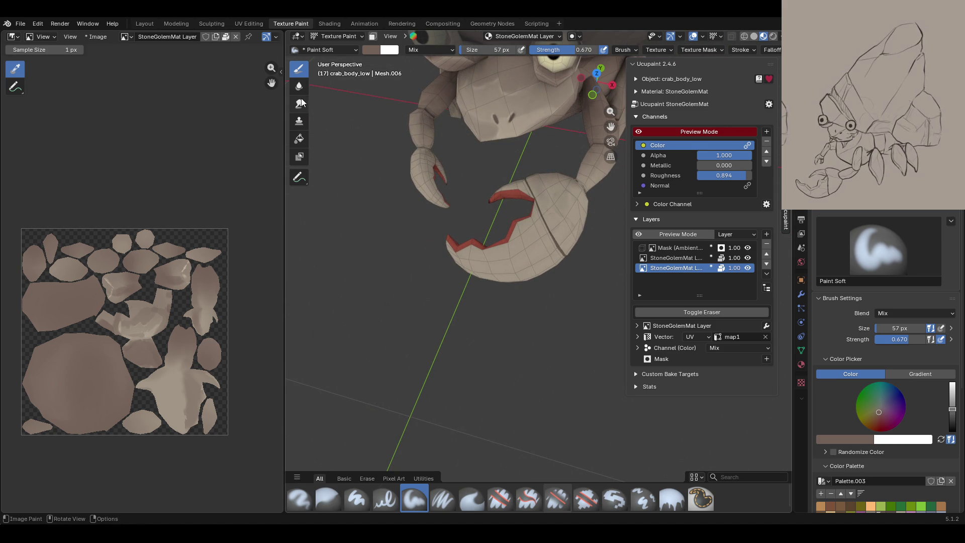
pyautogui.moveTo(904, 327); pyautogui.dragTo(890, 327)
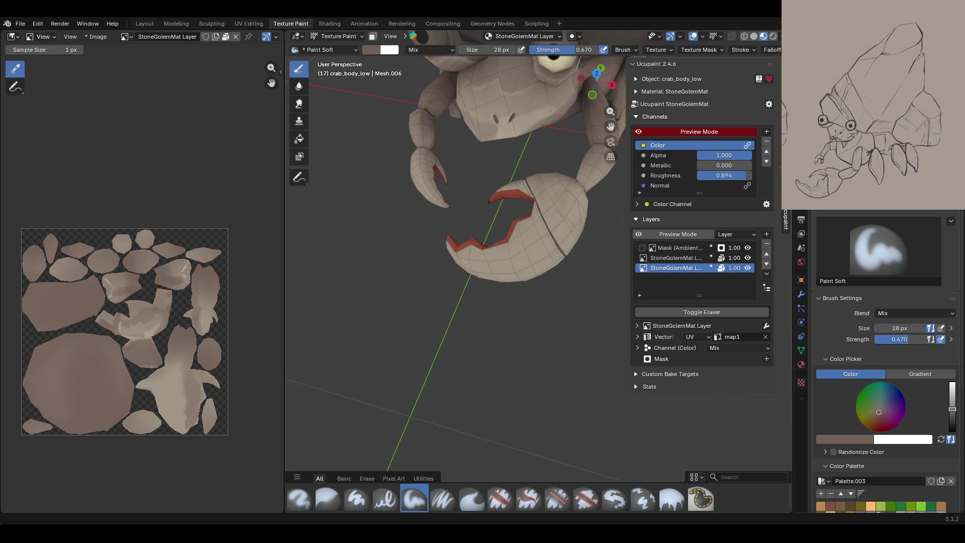
pyautogui.moveTo(596, 81)
pyautogui.mouseDown()
pyautogui.moveTo(589, 92)
pyautogui.moveTo(610, 98)
pyautogui.mouseUp()
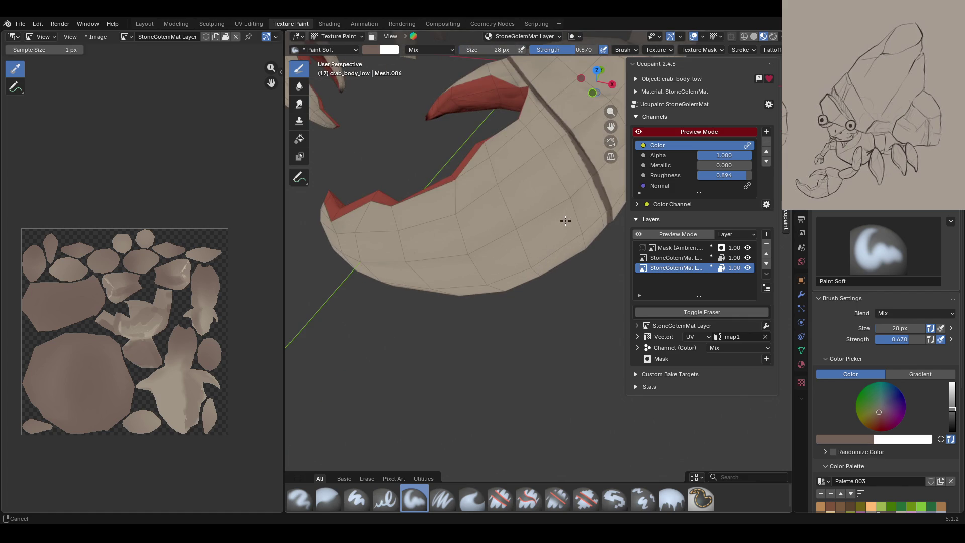
pyautogui.moveTo(610, 127); pyautogui.dragTo(427, 173, button='middle')
pyautogui.moveTo(612, 125)
pyautogui.mouseDown()
pyautogui.moveTo(612, 166)
pyautogui.moveTo(611, 126)
pyautogui.mouseUp()
pyautogui.moveTo(425, 282); pyautogui.dragTo(538, 307)
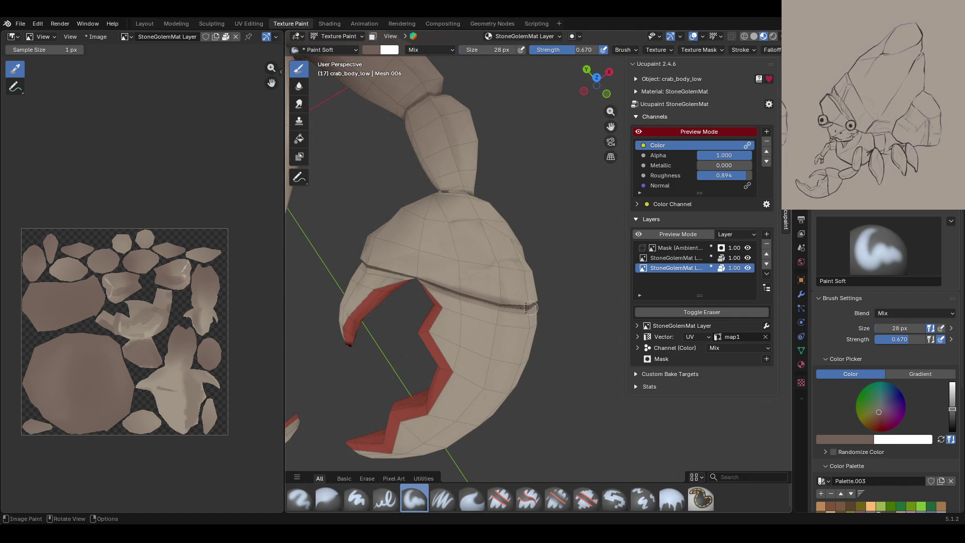
pyautogui.moveTo(363, 263); pyautogui.dragTo(416, 277)
# - Dab soft darker brown patches over the large claw down to its lower edge
pyautogui.moveTo(482, 309); pyautogui.dragTo(504, 307, button='middle')
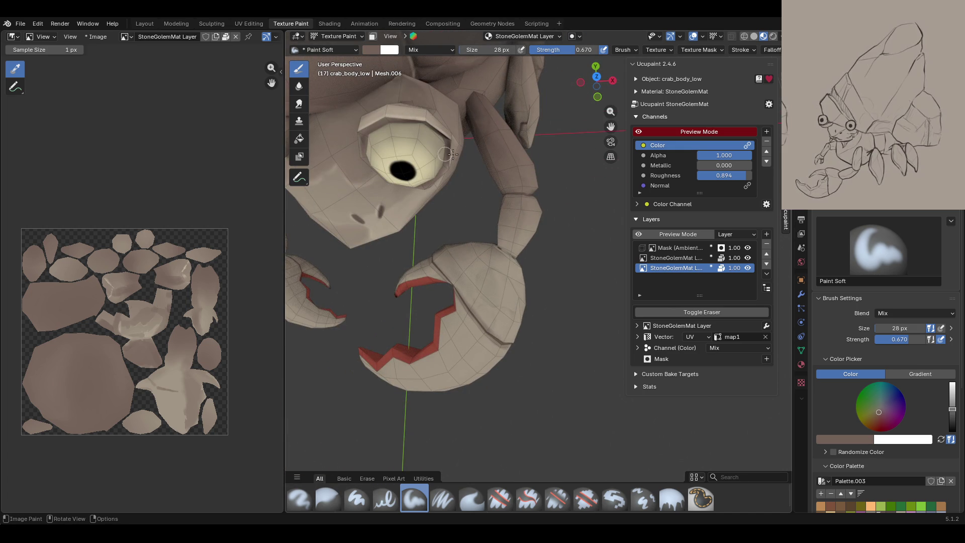
pyautogui.moveTo(486, 282); pyautogui.dragTo(482, 312)
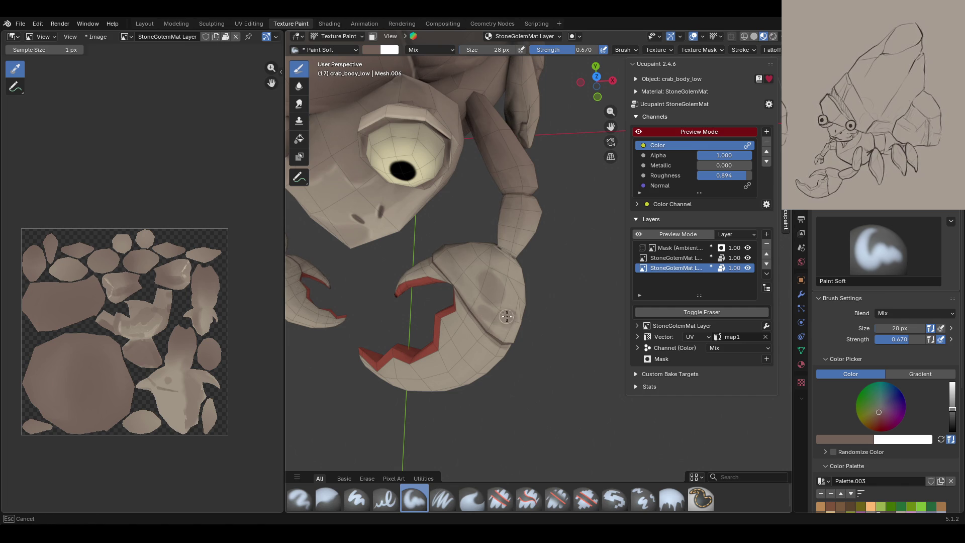
pyautogui.moveTo(518, 315); pyautogui.dragTo(512, 331)
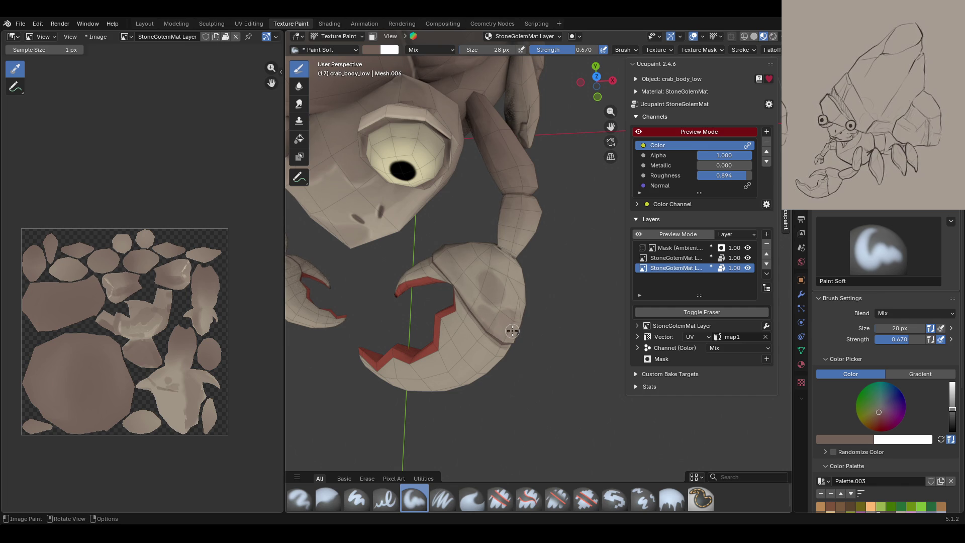
pyautogui.moveTo(615, 381); pyautogui.dragTo(539, 315, button='middle')
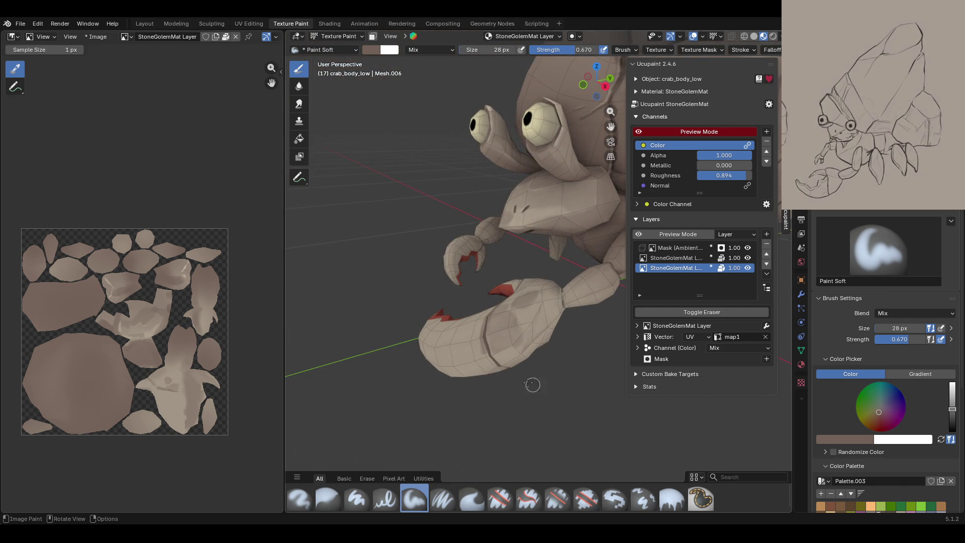
pyautogui.moveTo(496, 354); pyautogui.dragTo(511, 349)
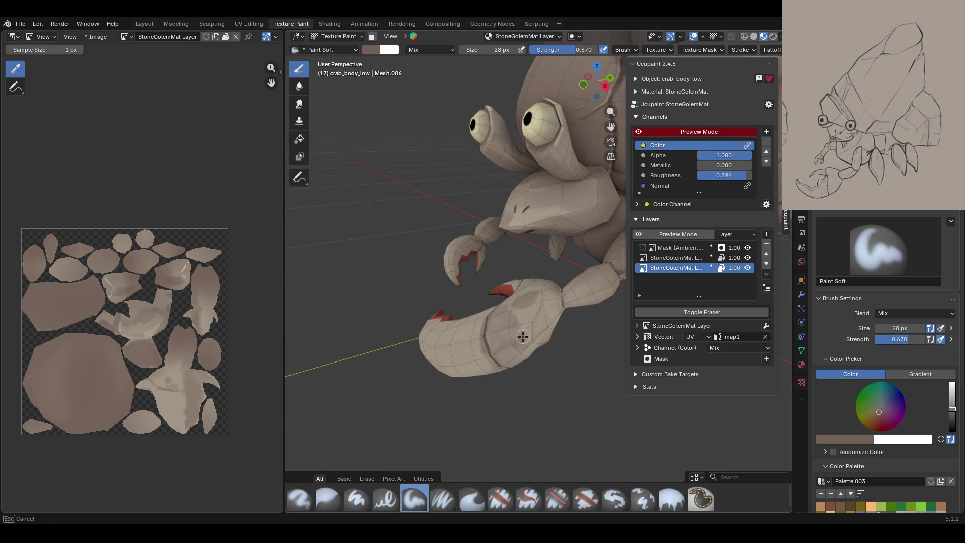
pyautogui.moveTo(546, 312); pyautogui.dragTo(514, 358)
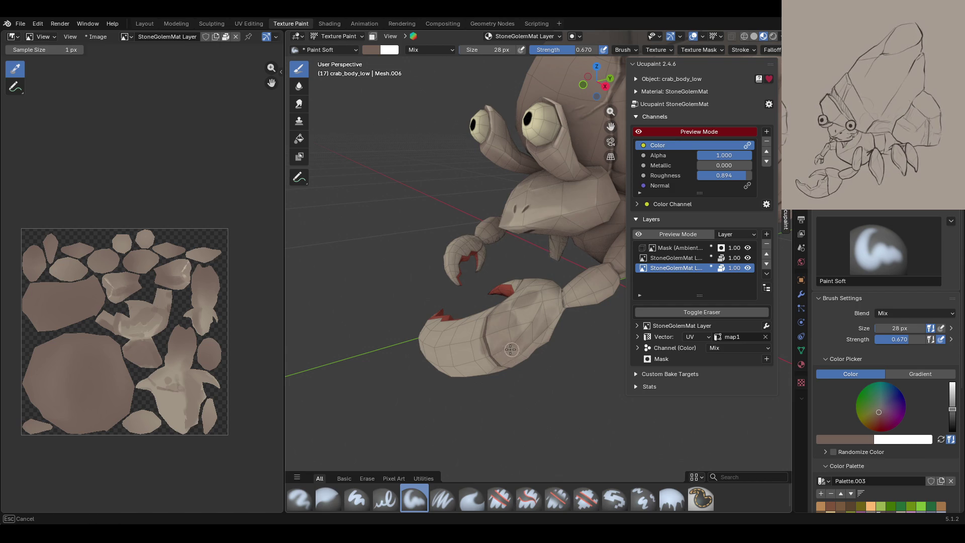
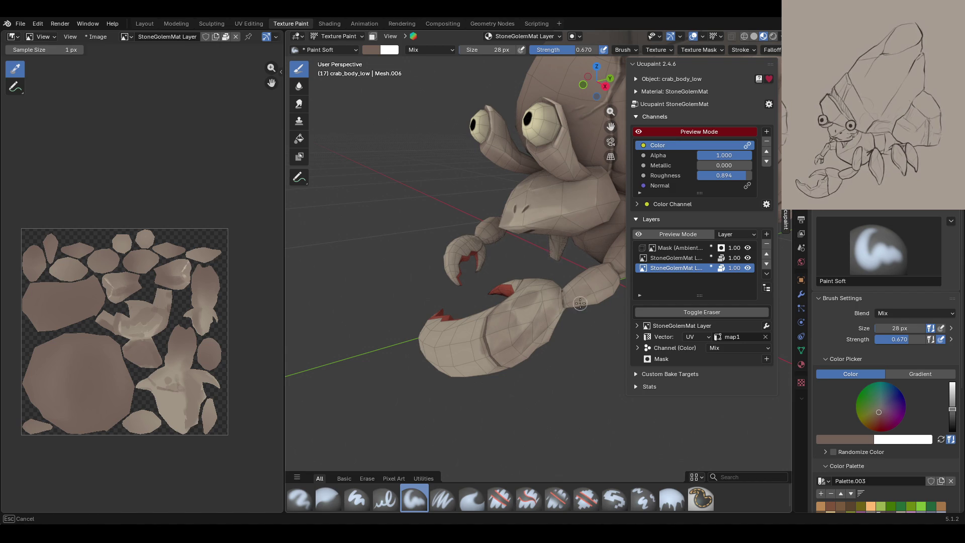
# - Paint soft shading along the crab's arm, toggling the channel preview to compare
pyautogui.moveTo(609, 295); pyautogui.dragTo(608, 291)
pyautogui.click(642, 131)
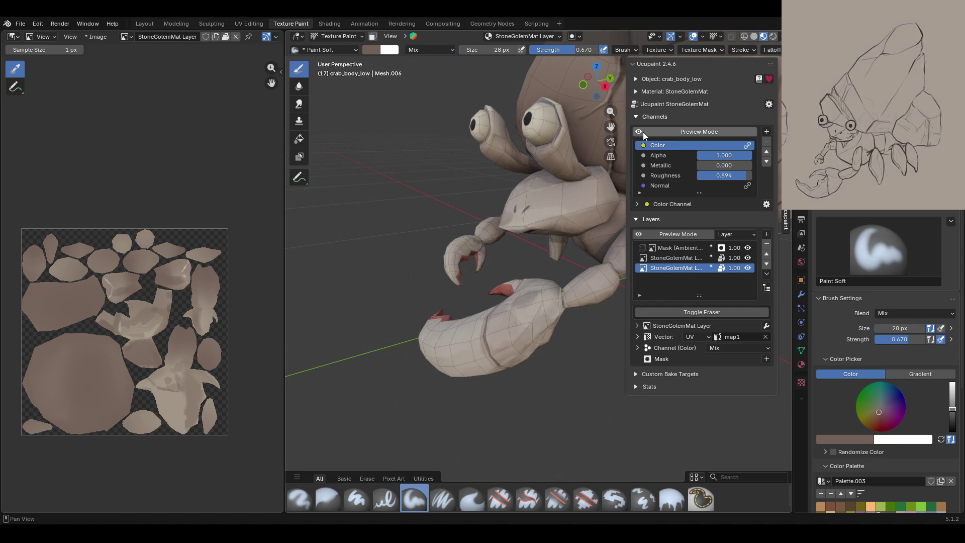
pyautogui.click(642, 131)
pyautogui.moveTo(563, 201); pyautogui.dragTo(511, 243, button='middle')
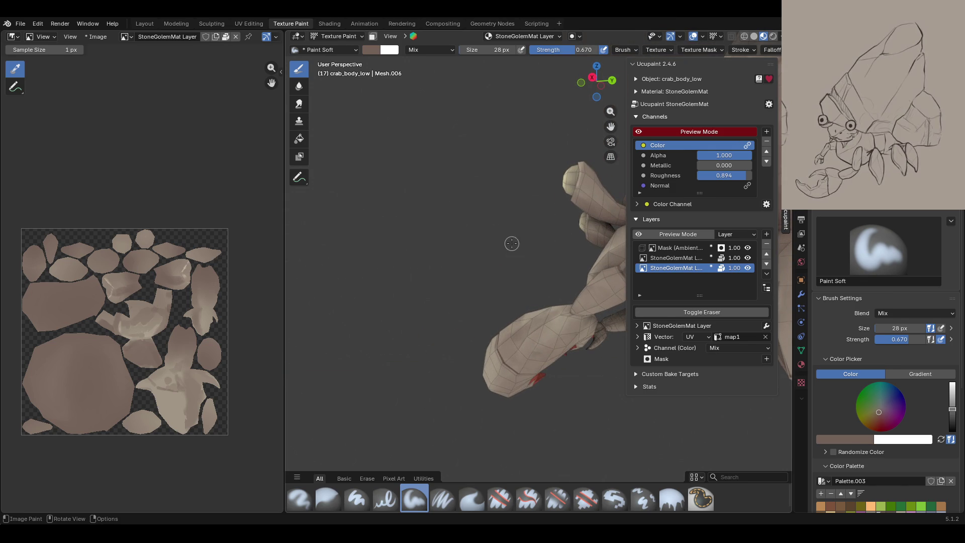
pyautogui.moveTo(535, 348); pyautogui.dragTo(569, 319)
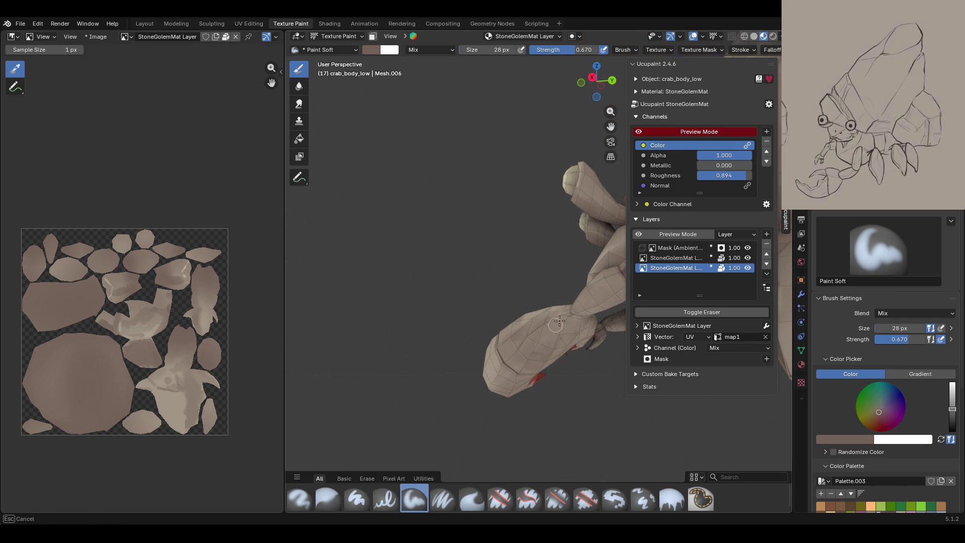
pyautogui.moveTo(556, 315); pyautogui.dragTo(536, 324)
# - Paint soft shading along the big claw's underside
pyautogui.moveTo(525, 300)
pyautogui.mouseDown(button='middle')
pyautogui.moveTo(657, 381)
pyautogui.moveTo(633, 132)
pyautogui.mouseUp(button='middle')
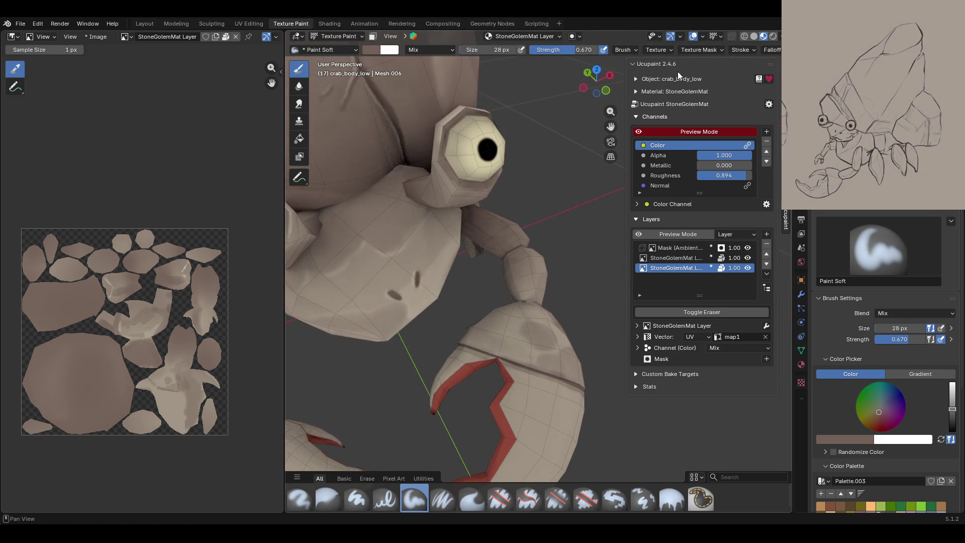
pyautogui.moveTo(610, 126)
pyautogui.mouseDown()
pyautogui.moveTo(648, 143)
pyautogui.moveTo(640, 131)
pyautogui.moveTo(583, 186)
pyautogui.moveTo(556, 242)
pyautogui.mouseUp()
pyautogui.moveTo(556, 242); pyautogui.dragTo(537, 212, button='middle')
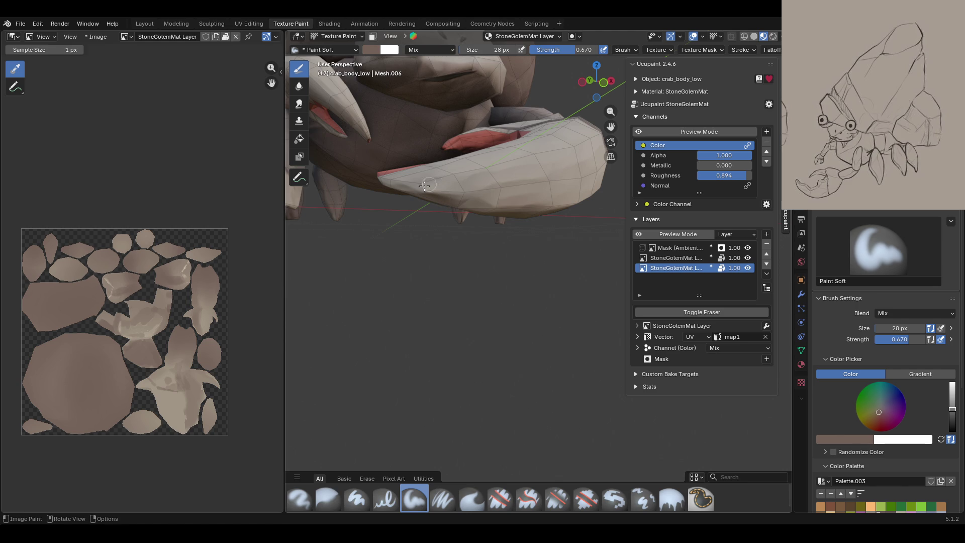
pyautogui.moveTo(402, 189); pyautogui.dragTo(401, 187)
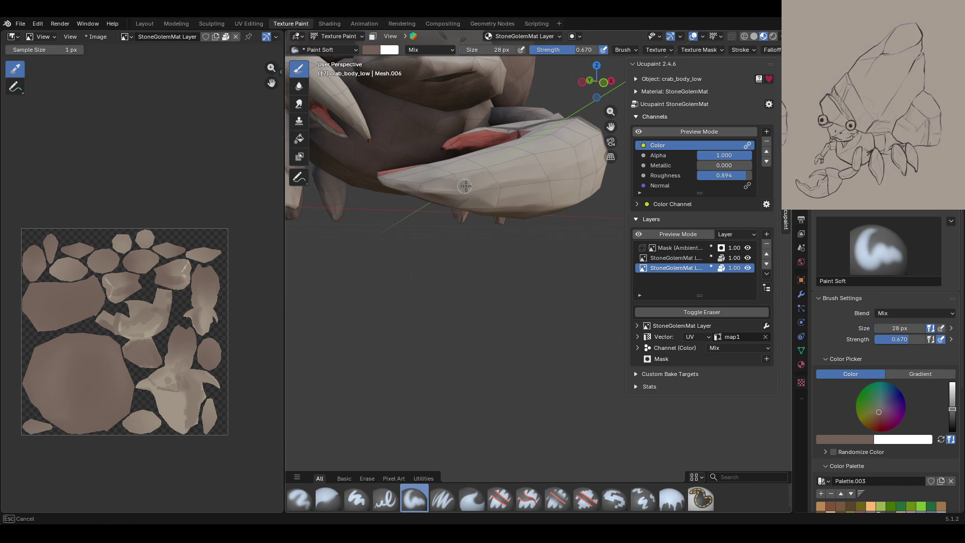
pyautogui.moveTo(543, 166); pyautogui.dragTo(538, 168)
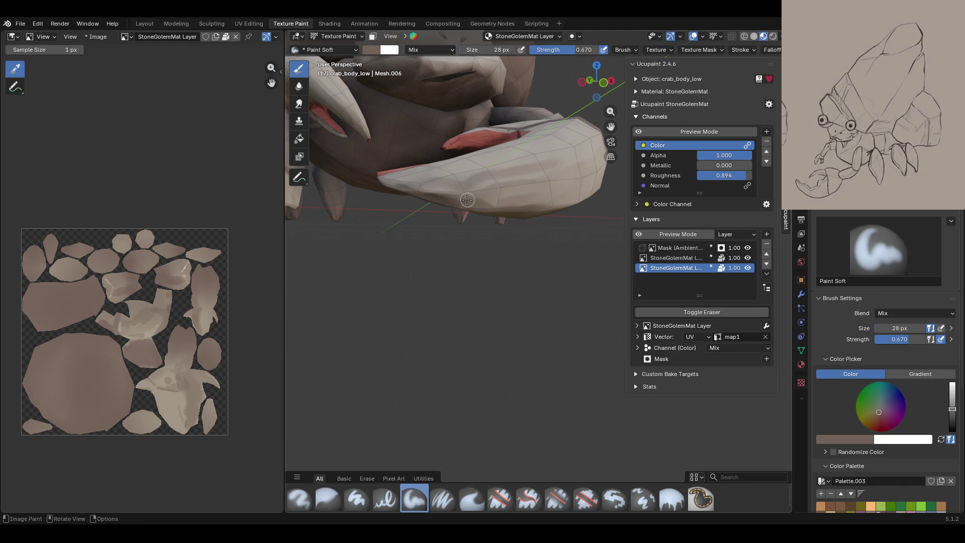
# - Smooth the fresh claw shading with the Blur brush
pyautogui.click(327, 496)
pyautogui.moveTo(542, 180); pyautogui.dragTo(544, 182)
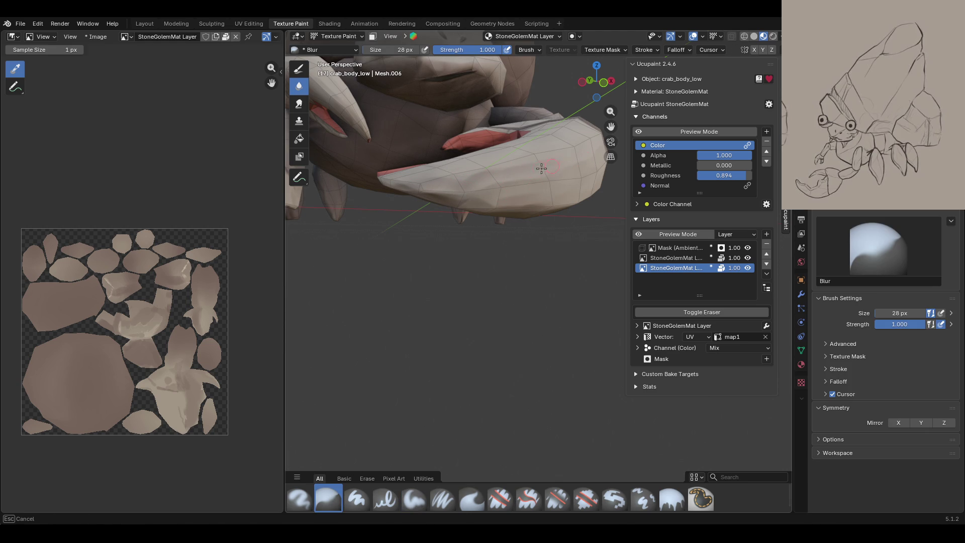
pyautogui.moveTo(569, 164); pyautogui.dragTo(568, 166)
# - Repaint two darker Paint Soft strokes across the claw
pyautogui.click(419, 499)
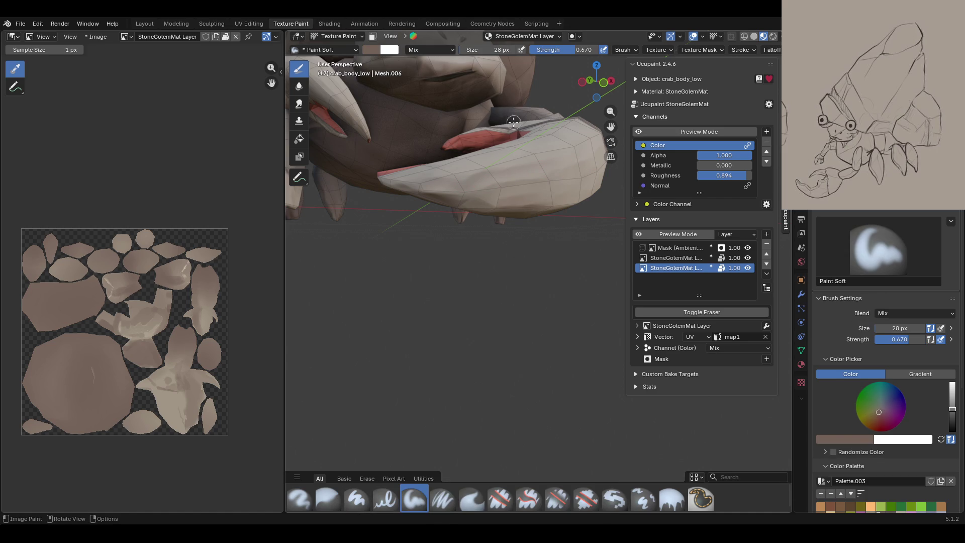
pyautogui.moveTo(391, 191); pyautogui.dragTo(406, 189)
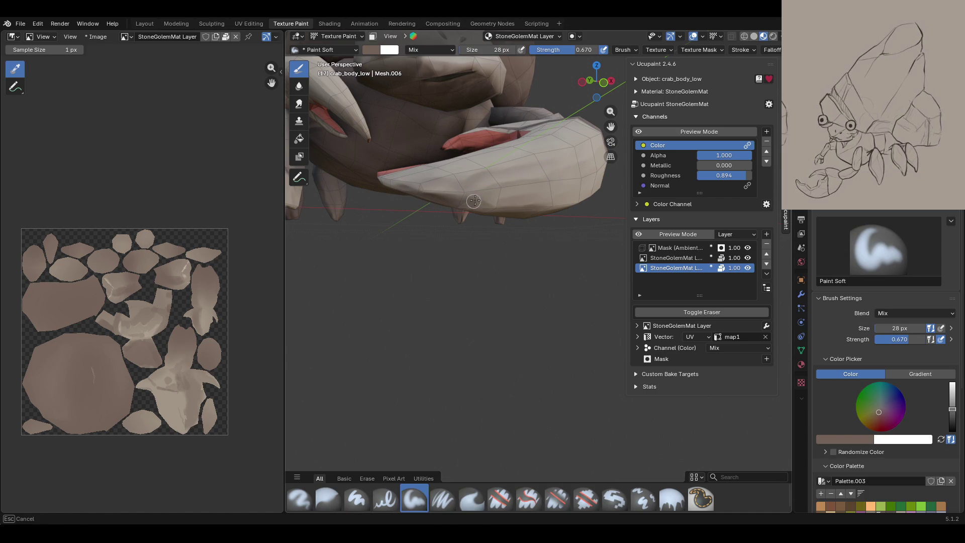
pyautogui.moveTo(506, 188); pyautogui.dragTo(592, 167)
pyautogui.moveTo(486, 201); pyautogui.dragTo(605, 166)
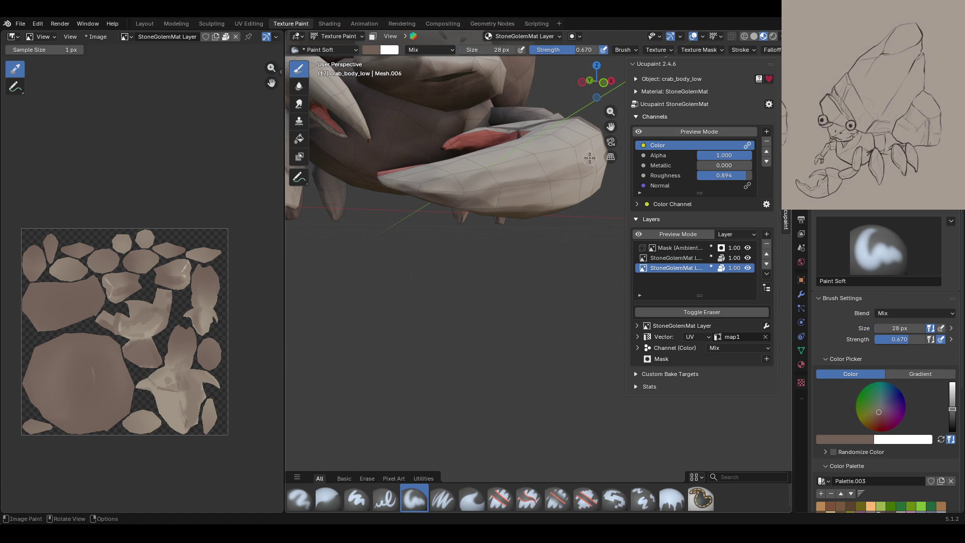
pyautogui.moveTo(589, 159); pyautogui.dragTo(615, 136, button='middle')
pyautogui.moveTo(610, 126); pyautogui.dragTo(609, 211)
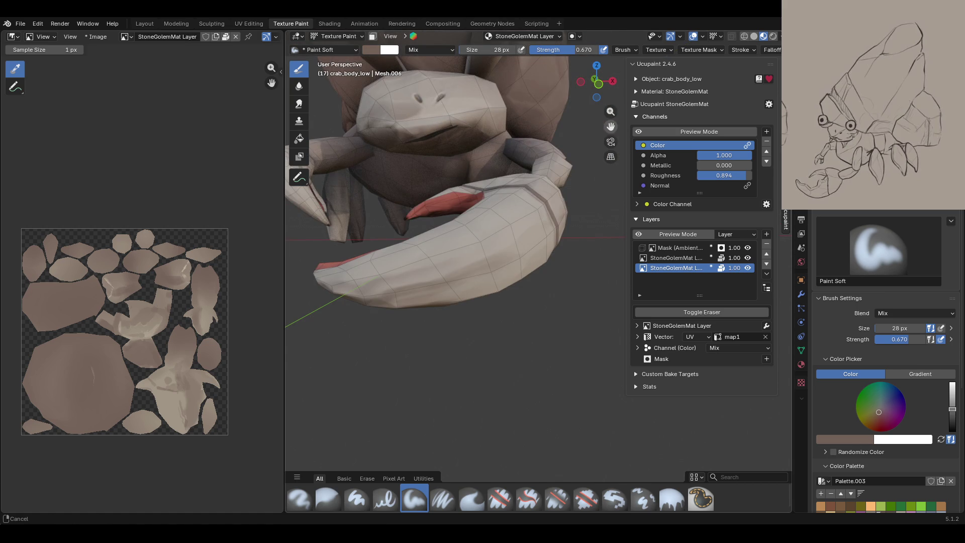
# - Blur the shading on the claw's front
pyautogui.click(327, 497)
pyautogui.moveTo(404, 315); pyautogui.dragTo(452, 294)
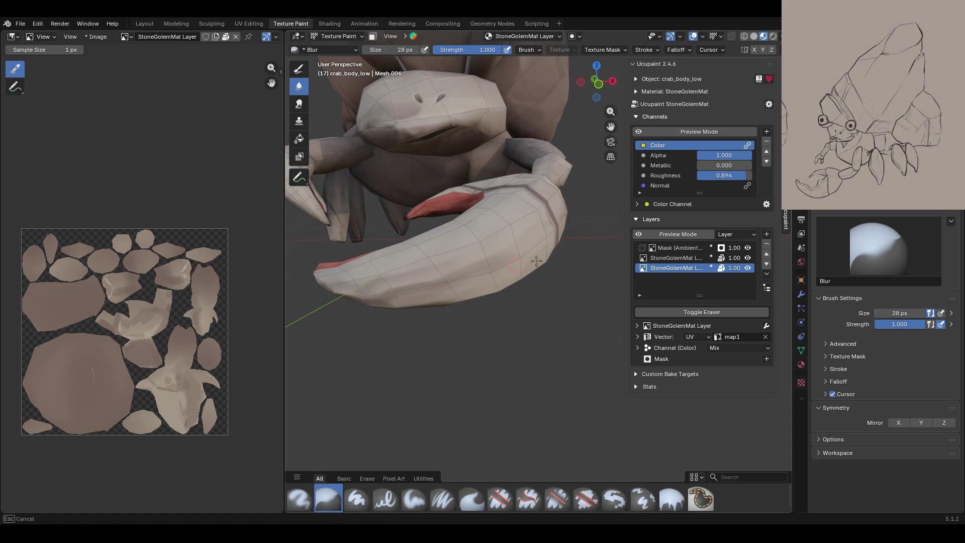
pyautogui.moveTo(389, 294); pyautogui.dragTo(389, 295)
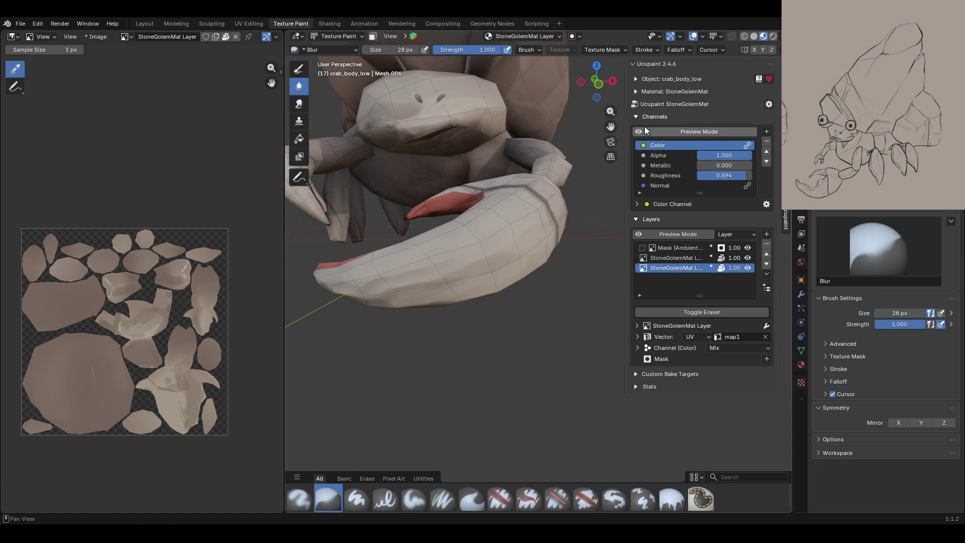
pyautogui.moveTo(603, 166); pyautogui.dragTo(508, 227, button='middle')
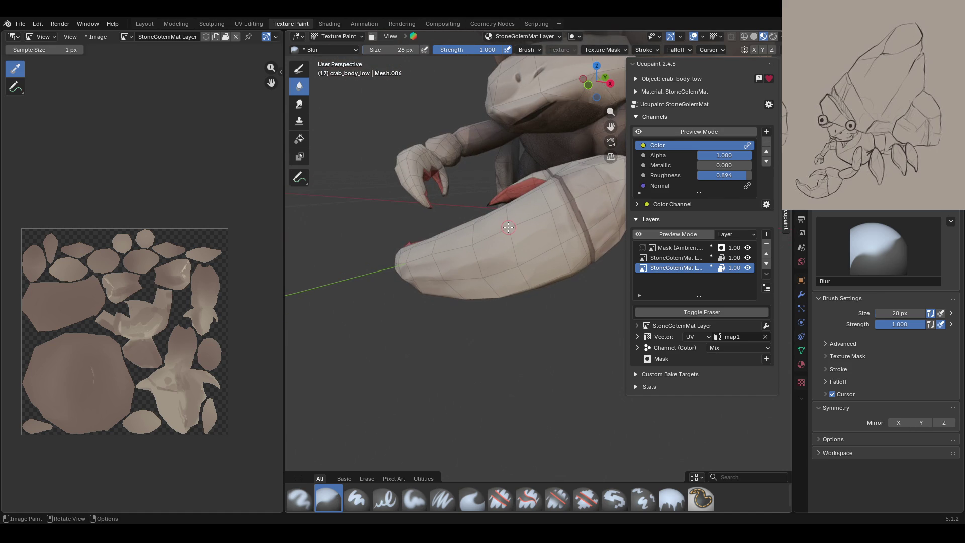
# - Paint soft shading down the claw's outer side with the channel preview on
pyautogui.click(413, 498)
pyautogui.moveTo(455, 284); pyautogui.dragTo(461, 281)
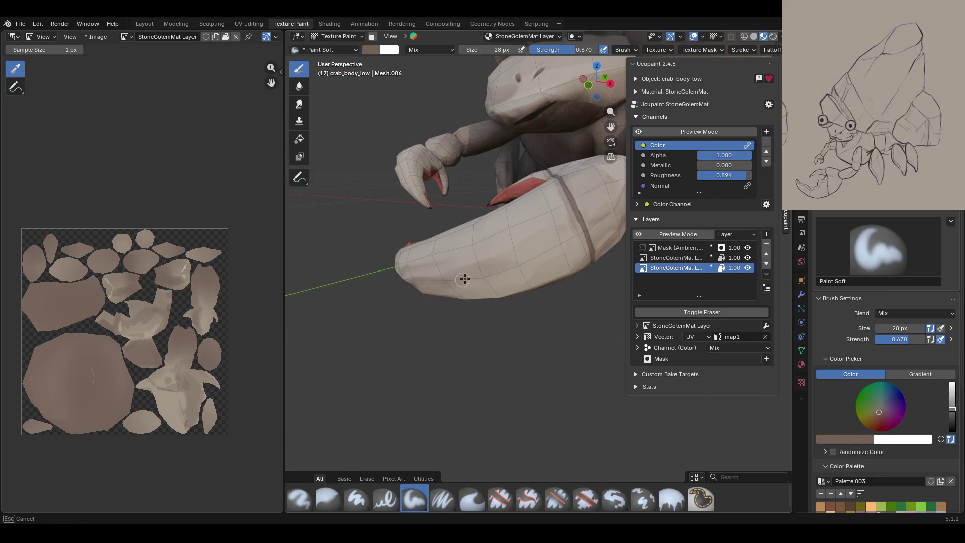
pyautogui.moveTo(548, 246); pyautogui.dragTo(482, 285)
pyautogui.moveTo(570, 239)
pyautogui.mouseDown()
pyautogui.moveTo(488, 290)
pyautogui.moveTo(570, 254)
pyautogui.moveTo(578, 237)
pyautogui.mouseUp()
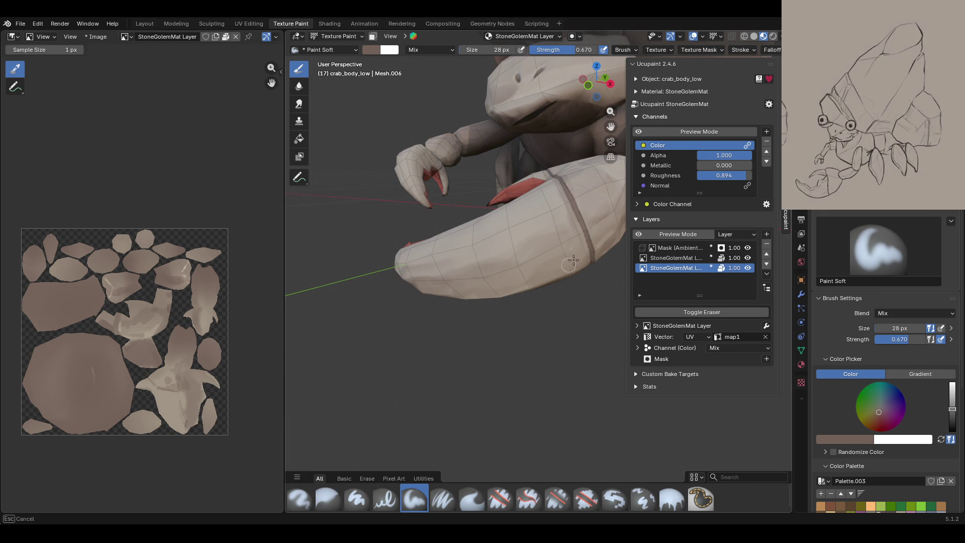
pyautogui.moveTo(532, 282)
pyautogui.mouseDown()
pyautogui.moveTo(523, 288)
pyautogui.moveTo(554, 280)
pyautogui.mouseUp()
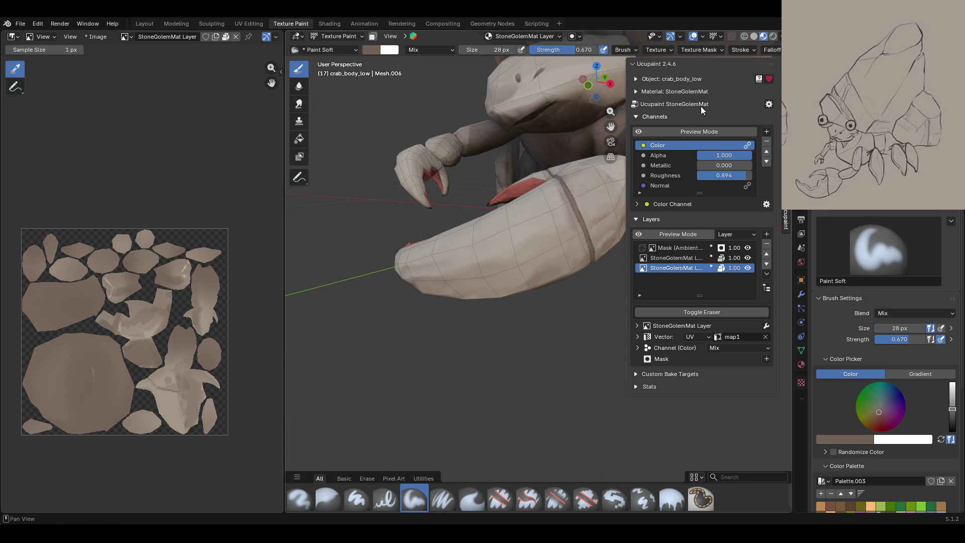
pyautogui.click(693, 131)
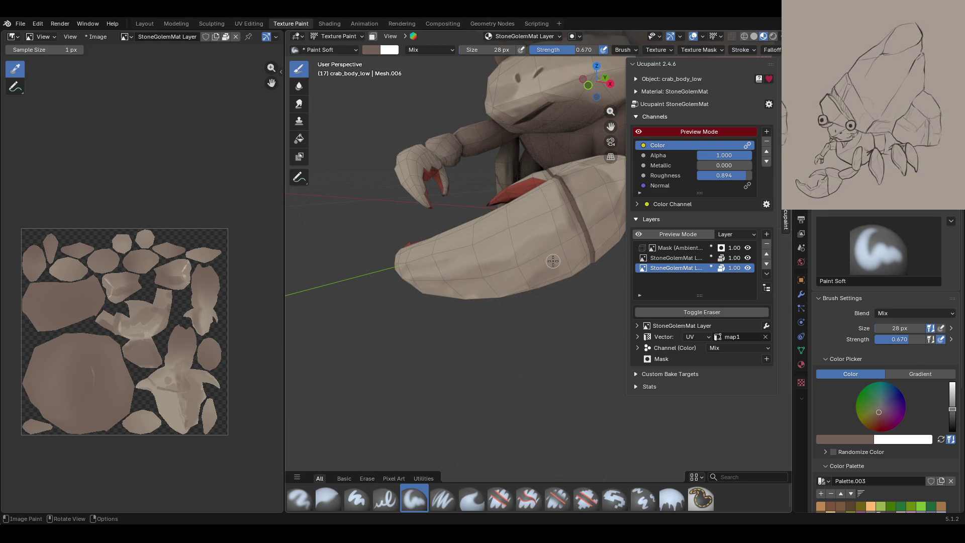
pyautogui.moveTo(555, 282)
pyautogui.mouseDown()
pyautogui.moveTo(547, 272)
pyautogui.moveTo(544, 282)
pyautogui.mouseUp()
pyautogui.moveTo(453, 317)
pyautogui.mouseDown(button='middle')
pyautogui.moveTo(437, 302)
pyautogui.moveTo(449, 327)
pyautogui.mouseUp(button='middle')
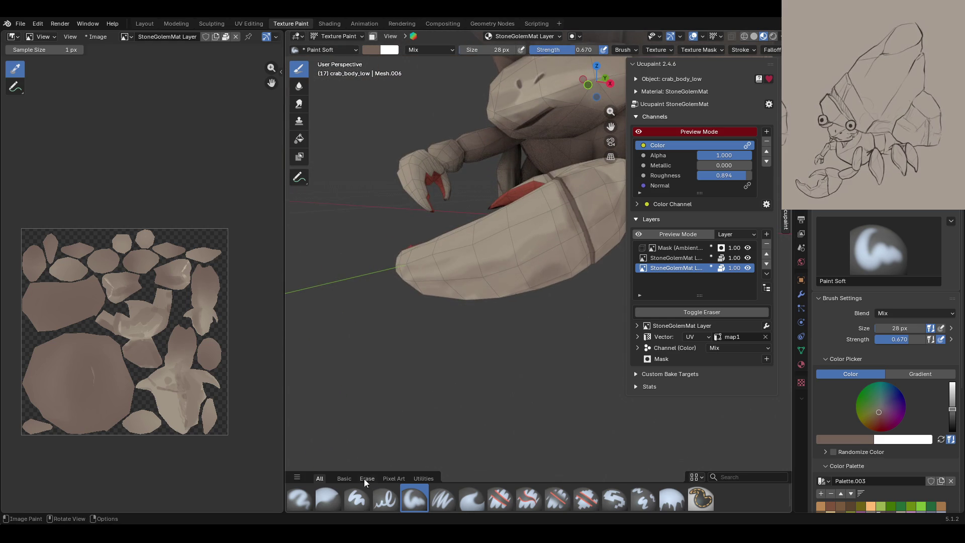
# - Blur the shading along the claw's lower edge and underside
pyautogui.click(328, 497)
pyautogui.moveTo(531, 293); pyautogui.dragTo(516, 256)
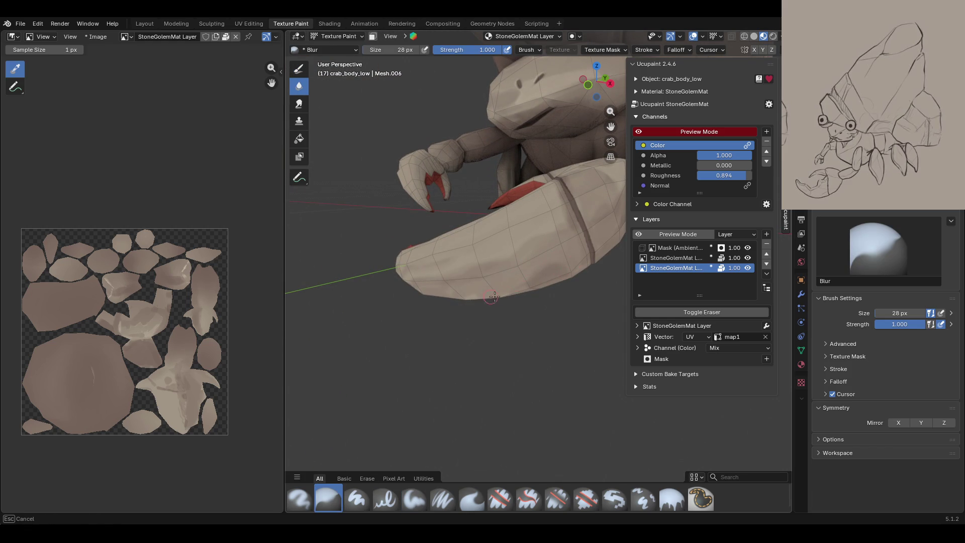
pyautogui.moveTo(480, 294); pyautogui.dragTo(488, 304)
pyautogui.moveTo(545, 378); pyautogui.dragTo(450, 307, button='middle')
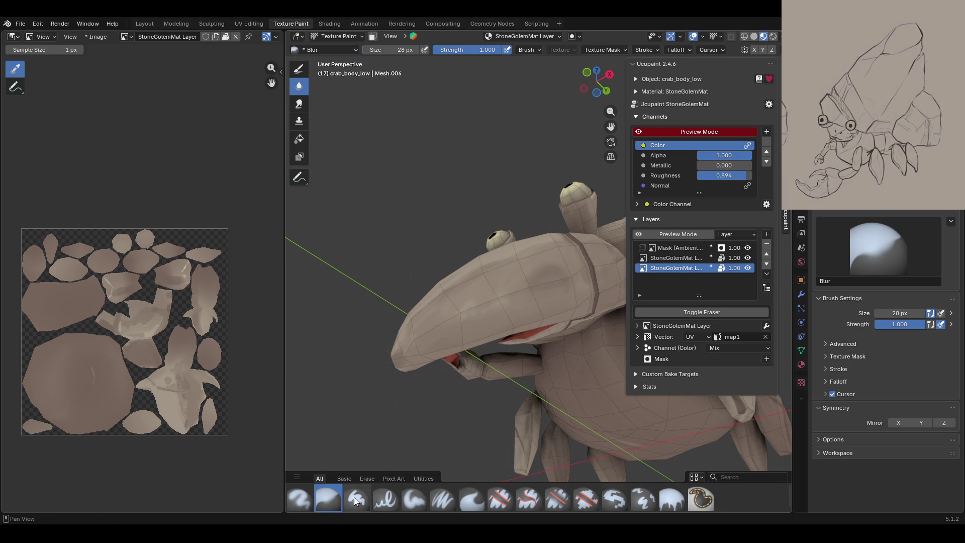
# - Paint soft shading on top of the claw, then view the whole crab
pyautogui.click(419, 496)
pyautogui.moveTo(536, 291); pyautogui.dragTo(563, 282)
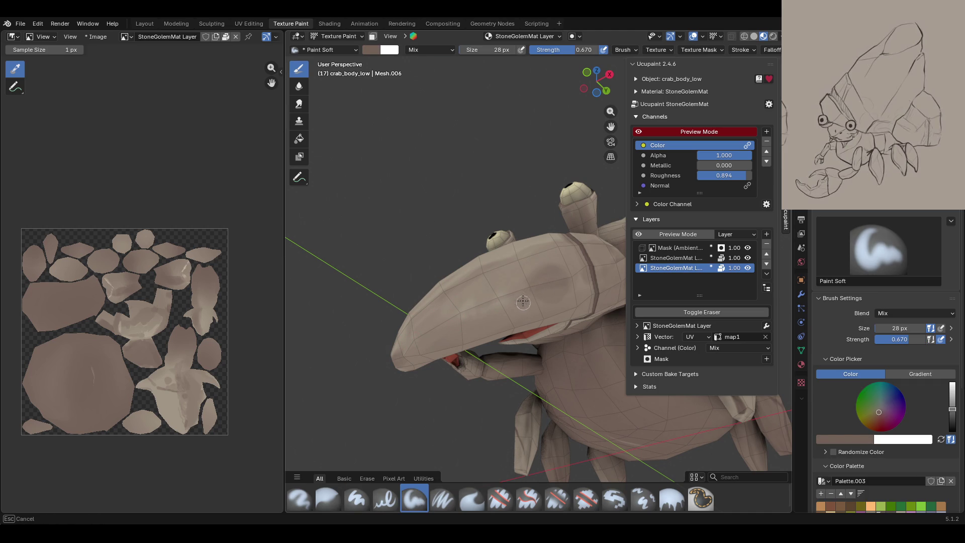
pyautogui.moveTo(522, 296)
pyautogui.mouseDown(button='middle')
pyautogui.moveTo(485, 251)
pyautogui.moveTo(527, 319)
pyautogui.moveTo(529, 308)
pyautogui.mouseUp(button='middle')
# - Paint darker soft strokes on the claw, then frame the crab's underside and legs
pyautogui.moveTo(495, 332)
pyautogui.mouseDown()
pyautogui.moveTo(493, 310)
pyautogui.moveTo(478, 331)
pyautogui.mouseUp()
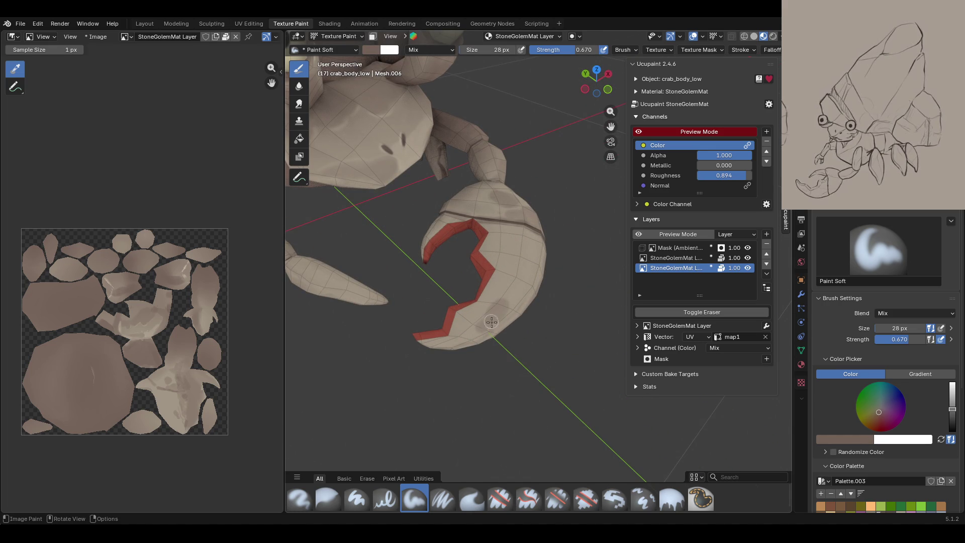
pyautogui.moveTo(527, 255)
pyautogui.mouseDown()
pyautogui.moveTo(535, 247)
pyautogui.moveTo(515, 241)
pyautogui.mouseUp()
pyautogui.moveTo(515, 242)
pyautogui.mouseDown(button='middle')
pyautogui.moveTo(487, 259)
pyautogui.moveTo(518, 205)
pyautogui.moveTo(585, 207)
pyautogui.mouseUp(button='middle')
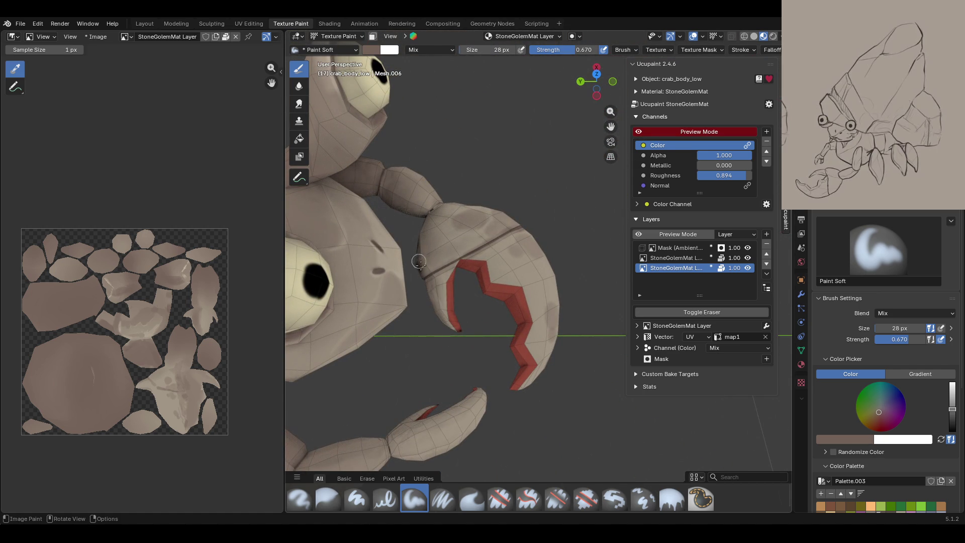
pyautogui.moveTo(600, 120)
pyautogui.mouseDown(button='middle')
pyautogui.moveTo(596, 189)
pyautogui.moveTo(429, 246)
pyautogui.moveTo(430, 354)
pyautogui.moveTo(536, 335)
pyautogui.mouseUp(button='middle')
pyautogui.scroll(-10, 429, 263)
pyautogui.moveTo(611, 126)
pyautogui.mouseDown(button='middle')
pyautogui.moveTo(519, 300)
pyautogui.moveTo(512, 319)
pyautogui.moveTo(523, 338)
pyautogui.moveTo(655, 111)
pyautogui.mouseUp(button='middle')
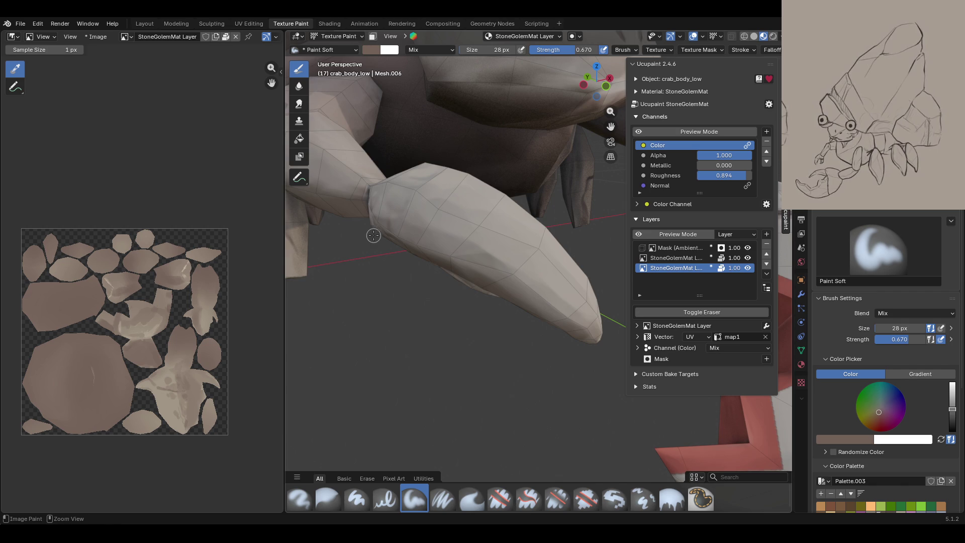
# - Paint soft shading strokes along the pointed leg toward its tip
pyautogui.scroll(-5, 372, 235)
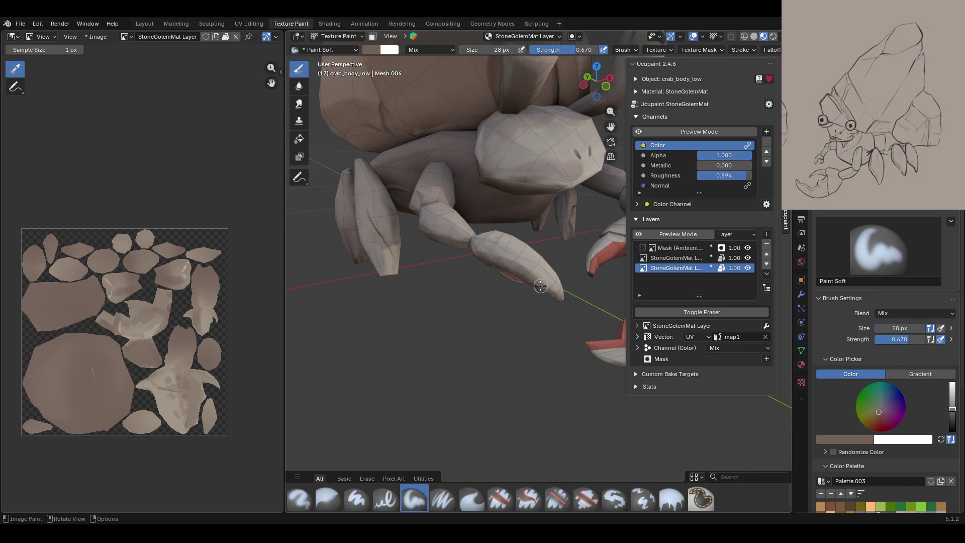
pyautogui.scroll(4, 533, 261)
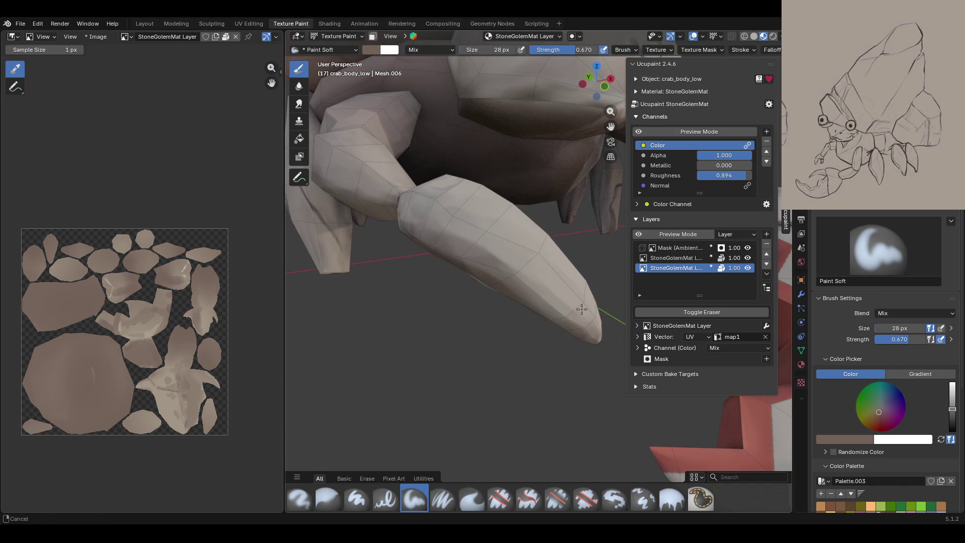
pyautogui.moveTo(523, 280)
pyautogui.mouseDown()
pyautogui.moveTo(507, 270)
pyautogui.moveTo(575, 318)
pyautogui.moveTo(527, 288)
pyautogui.mouseUp()
pyautogui.moveTo(573, 328); pyautogui.dragTo(577, 338)
pyautogui.moveTo(440, 219); pyautogui.dragTo(463, 218)
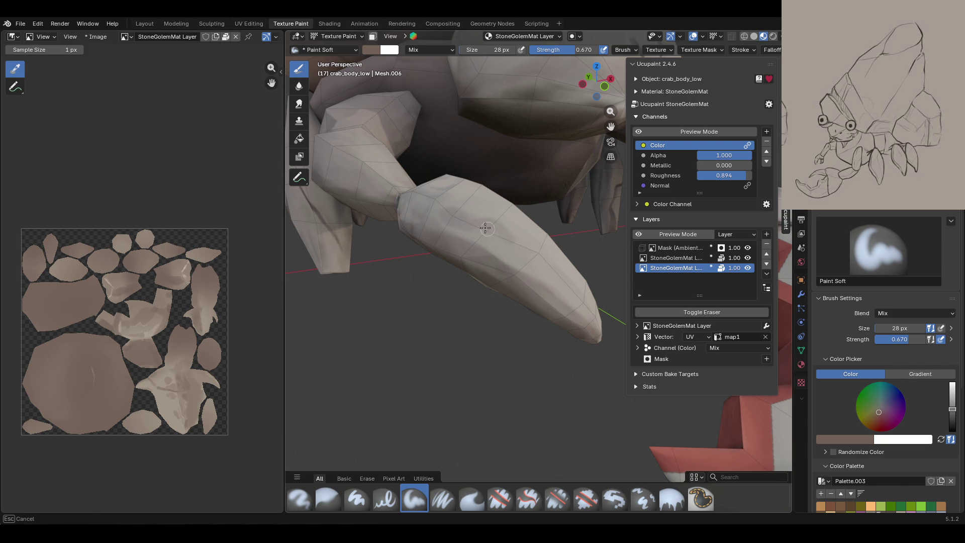
pyautogui.moveTo(527, 258); pyautogui.dragTo(546, 263)
pyautogui.moveTo(551, 196); pyautogui.dragTo(503, 237, button='middle')
# - Blur the leg shading with the Blur brush
pyautogui.click(327, 498)
pyautogui.moveTo(465, 233); pyautogui.dragTo(464, 232)
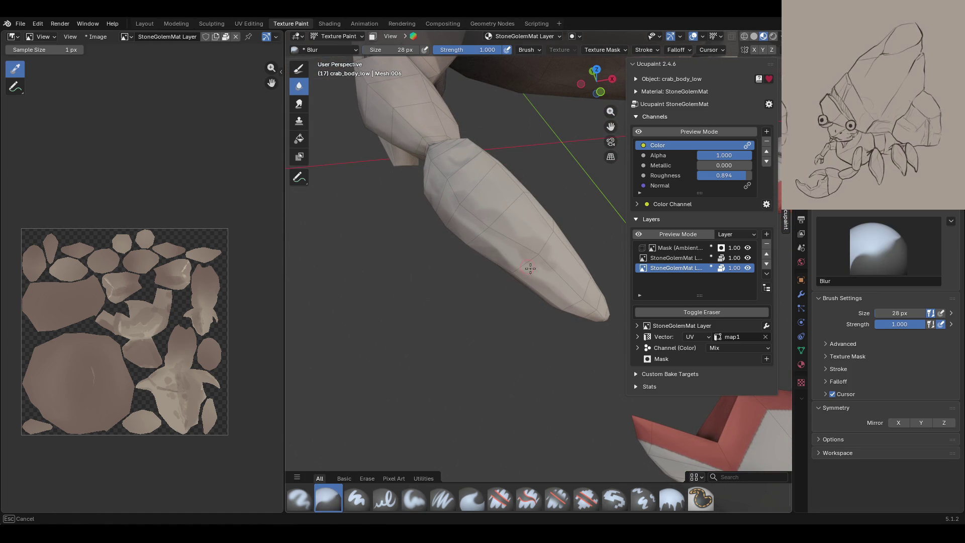
pyautogui.moveTo(547, 281)
pyautogui.mouseDown(button='middle')
pyautogui.moveTo(503, 268)
pyautogui.moveTo(502, 236)
pyautogui.moveTo(456, 198)
pyautogui.moveTo(461, 190)
pyautogui.moveTo(432, 214)
pyautogui.moveTo(471, 192)
pyautogui.mouseUp(button='middle')
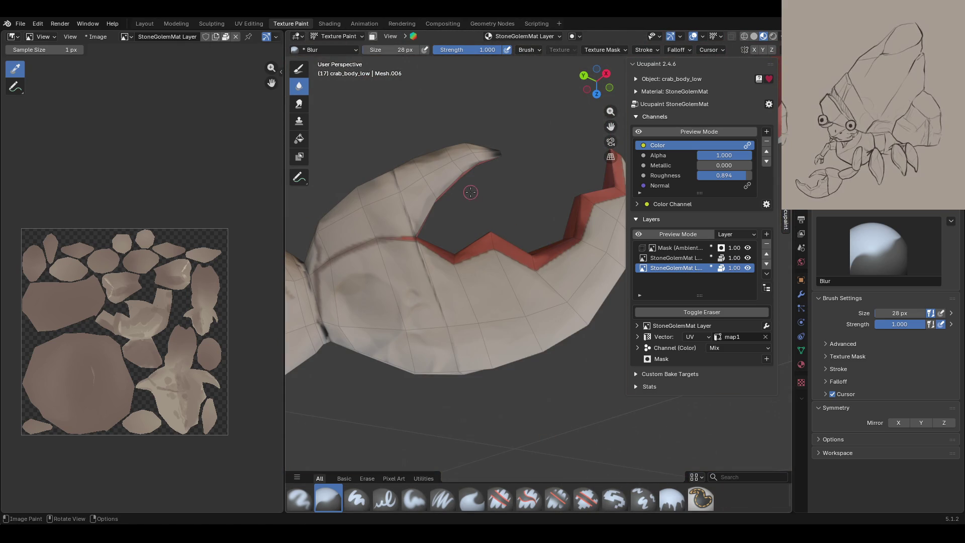
# - Set Paint Soft to 47 px and darken the brown smudge on the claw
pyautogui.click(418, 500)
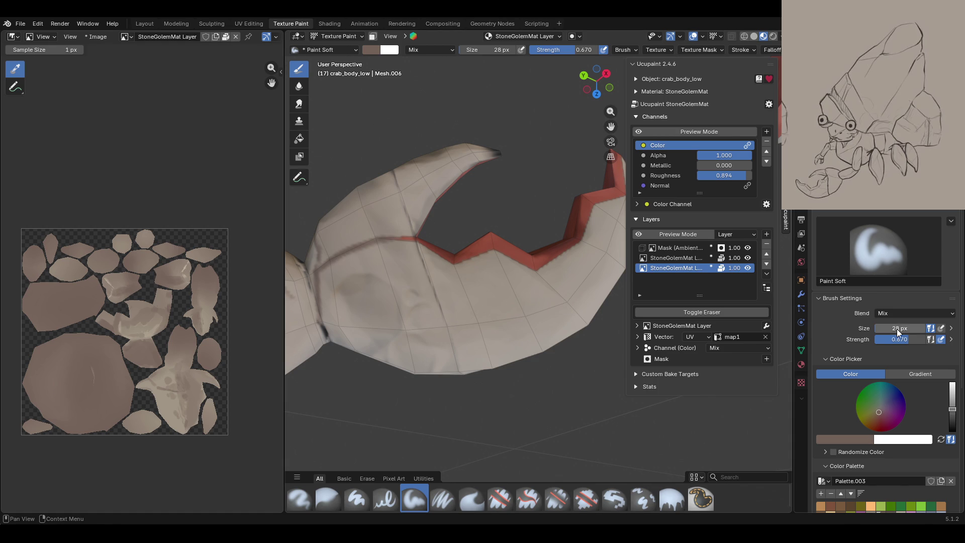
pyautogui.moveTo(899, 328); pyautogui.dragTo(873, 327)
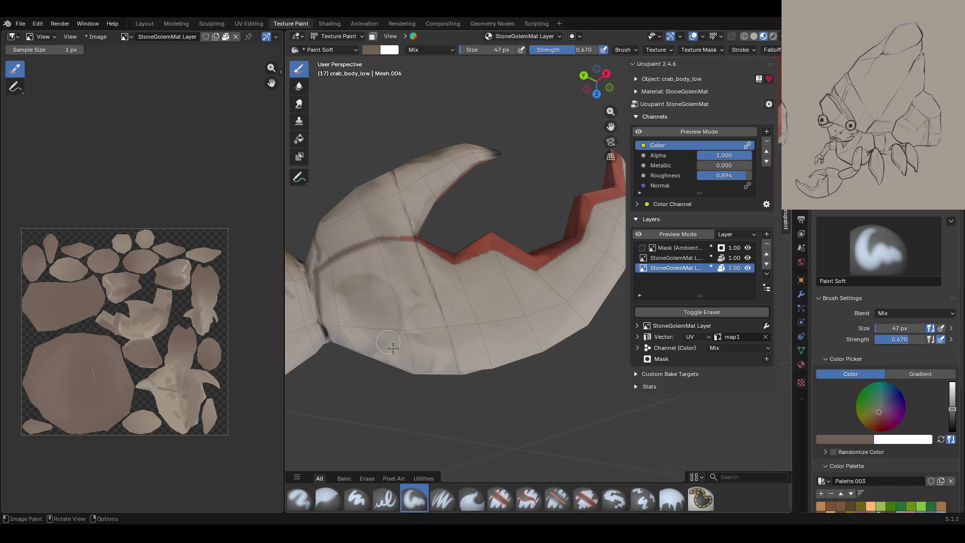
pyautogui.moveTo(354, 294)
pyautogui.mouseDown()
pyautogui.moveTo(383, 309)
pyautogui.moveTo(418, 304)
pyautogui.moveTo(421, 359)
pyautogui.moveTo(412, 354)
pyautogui.mouseUp()
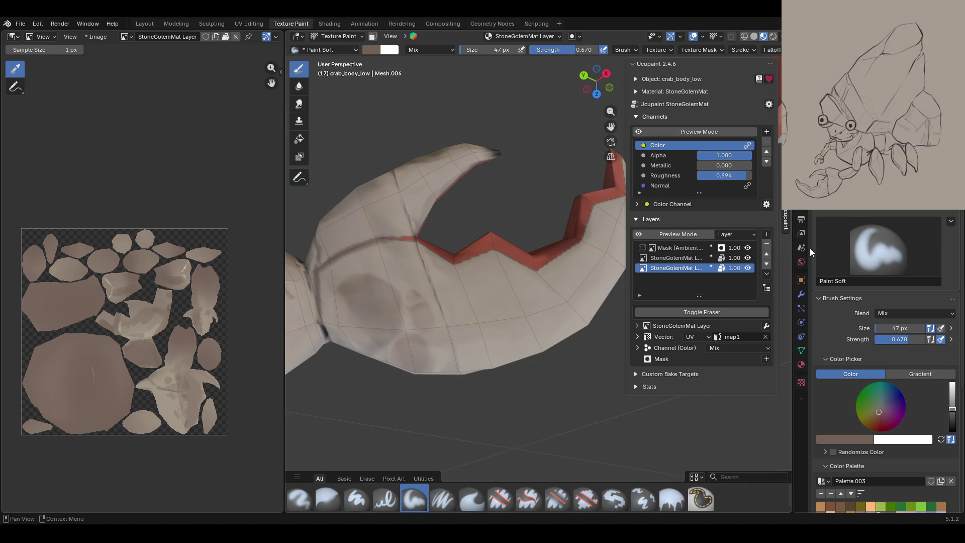
pyautogui.click(638, 132)
pyautogui.click(639, 132)
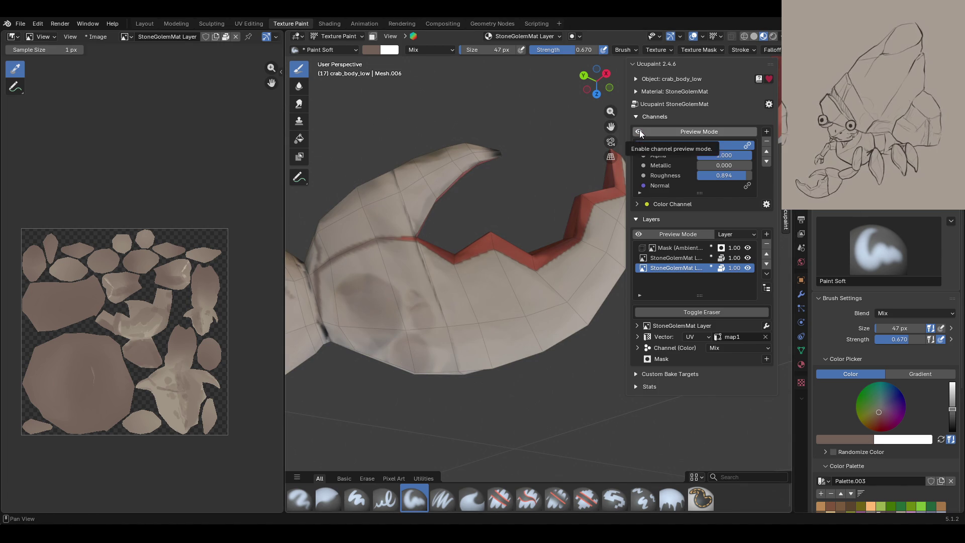
# - Shade the claw's outer face up to its tip and save crab_rig.blend
pyautogui.moveTo(360, 211); pyautogui.dragTo(413, 268)
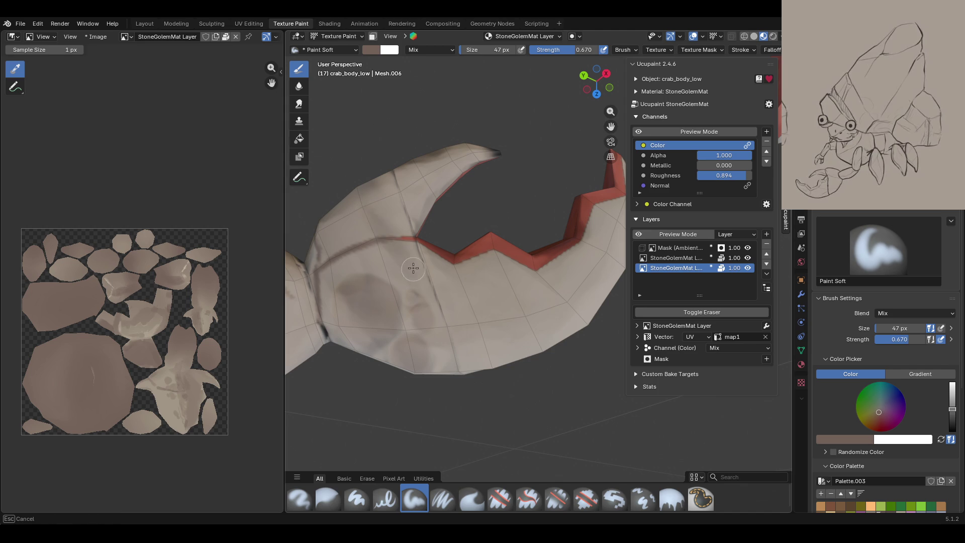
pyautogui.moveTo(417, 205); pyautogui.dragTo(507, 140)
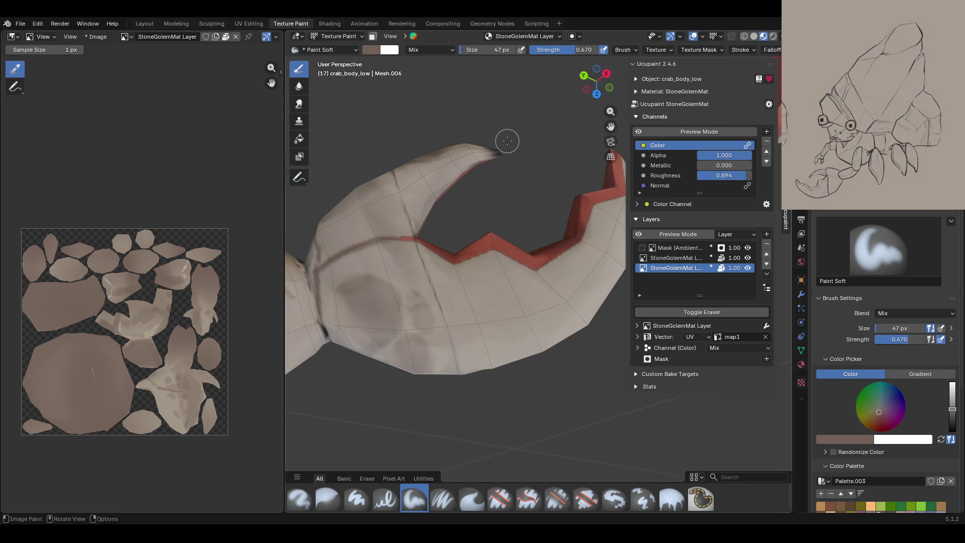
pyautogui.moveTo(549, 269)
pyautogui.mouseDown(button='middle')
pyautogui.moveTo(491, 248)
pyautogui.moveTo(404, 272)
pyautogui.moveTo(378, 378)
pyautogui.moveTo(678, 449)
pyautogui.moveTo(769, 442)
pyautogui.mouseUp(button='middle')
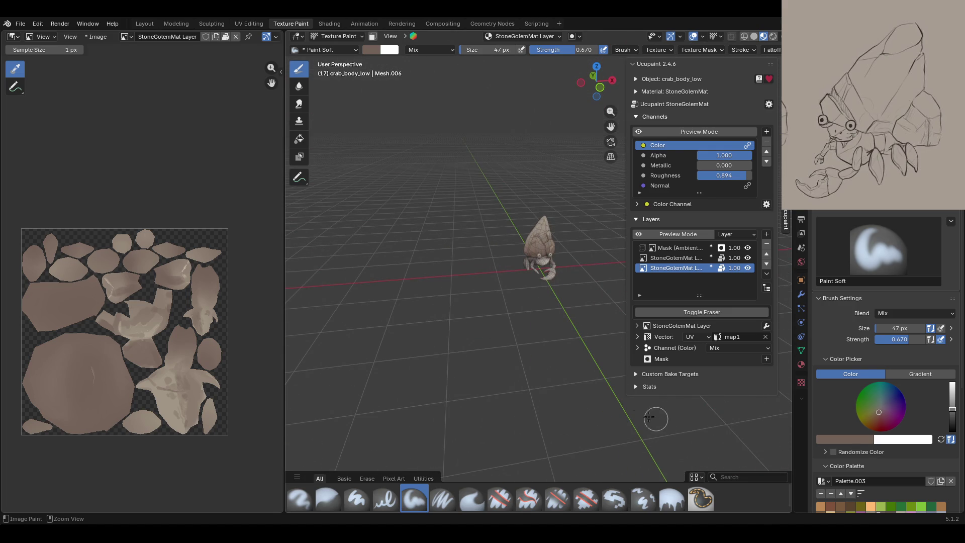
pyautogui.hotkey('ctrl', 's')
# - Paint darker shading across the crab body with the colour channel preview on
pyautogui.moveTo(577, 301)
pyautogui.keyDown('ctrl'); pyautogui.mouseDown(button='middle')
pyautogui.moveTo(572, 273)
pyautogui.moveTo(640, 132)
pyautogui.moveTo(377, 281)
pyautogui.moveTo(442, 226)
pyautogui.moveTo(576, 171)
pyautogui.moveTo(417, 382)
pyautogui.moveTo(522, 212)
pyautogui.moveTo(523, 194)
pyautogui.mouseUp(button='middle'); pyautogui.keyUp('ctrl')
pyautogui.click(641, 131)
pyautogui.keyDown('shift'); pyautogui.moveTo(635, 126); pyautogui.dragTo(639, 132, button='middle'); pyautogui.keyUp('shift')
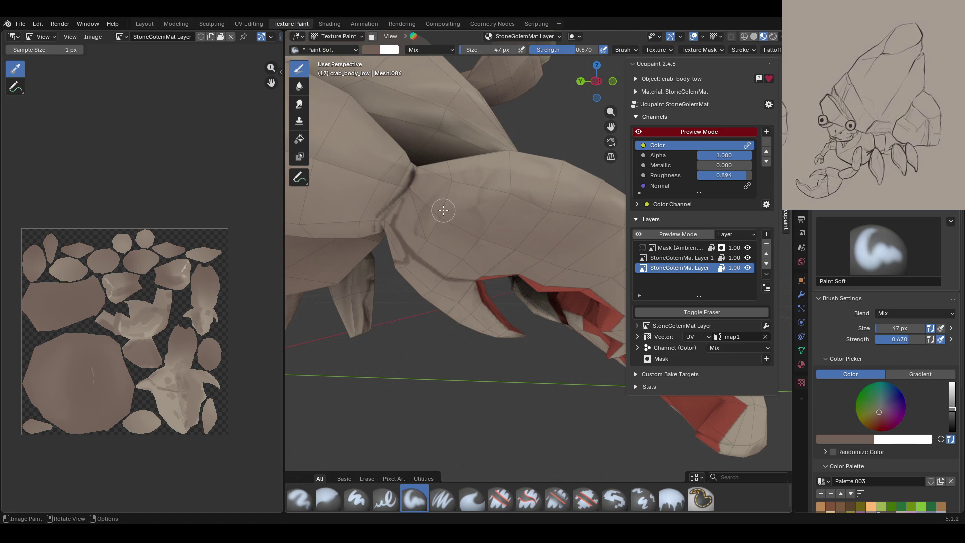
pyautogui.moveTo(466, 219); pyautogui.dragTo(444, 216)
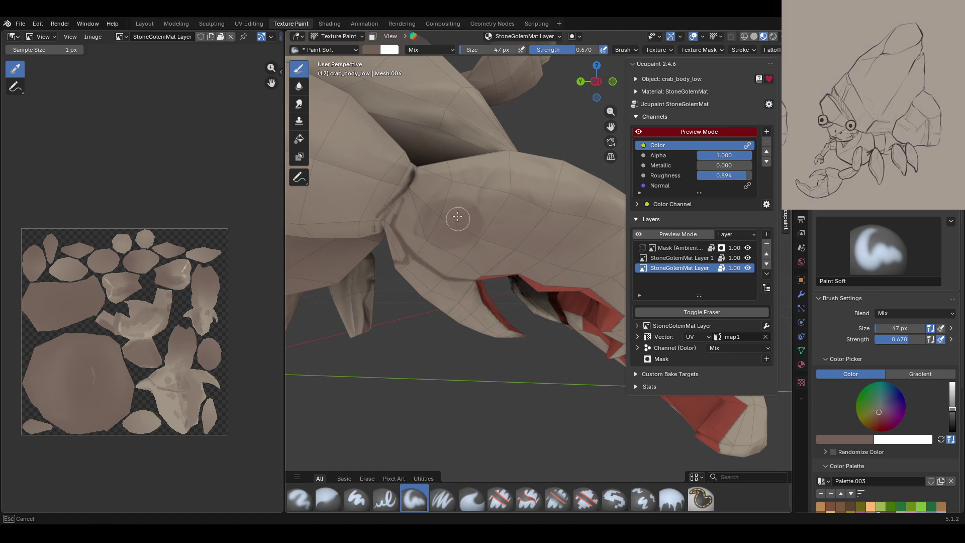
pyautogui.moveTo(482, 201)
pyautogui.mouseDown()
pyautogui.moveTo(487, 195)
pyautogui.moveTo(465, 184)
pyautogui.mouseUp()
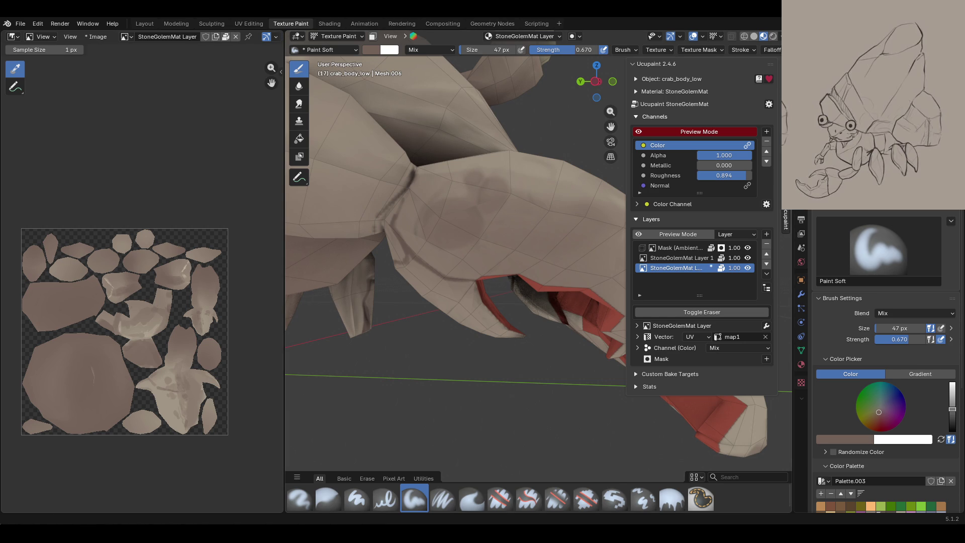
# - Shade down the claw's edge and darken its crease from below
pyautogui.moveTo(507, 290); pyautogui.dragTo(634, 259, button='middle')
pyautogui.scroll(-8, 520, 278)
pyautogui.scroll(8, 551, 289)
pyautogui.moveTo(428, 310); pyautogui.dragTo(425, 312)
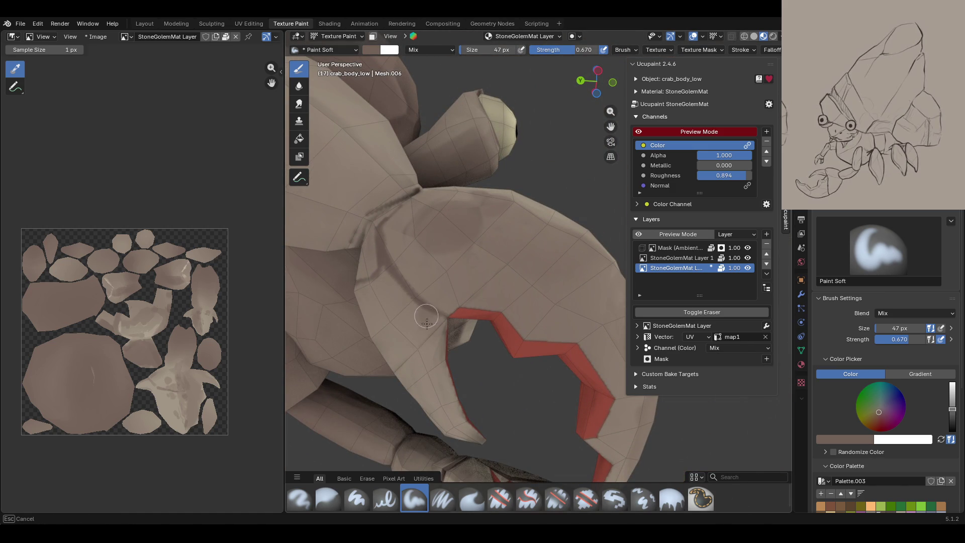
pyautogui.moveTo(434, 346); pyautogui.dragTo(439, 373)
pyautogui.moveTo(491, 463)
pyautogui.mouseDown()
pyautogui.moveTo(382, 319)
pyautogui.moveTo(420, 428)
pyautogui.mouseUp()
pyautogui.moveTo(442, 361); pyautogui.dragTo(438, 251, button='middle')
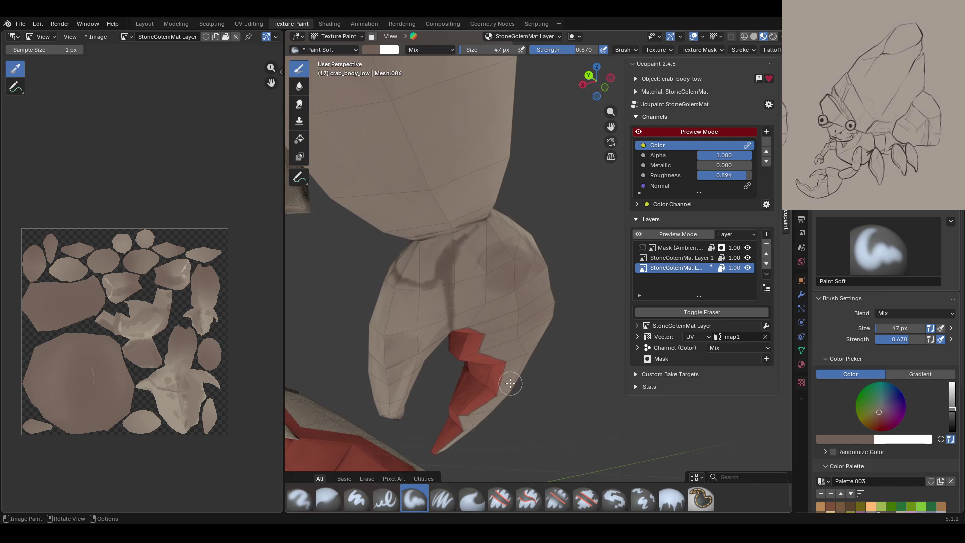
pyautogui.moveTo(439, 251); pyautogui.dragTo(437, 248)
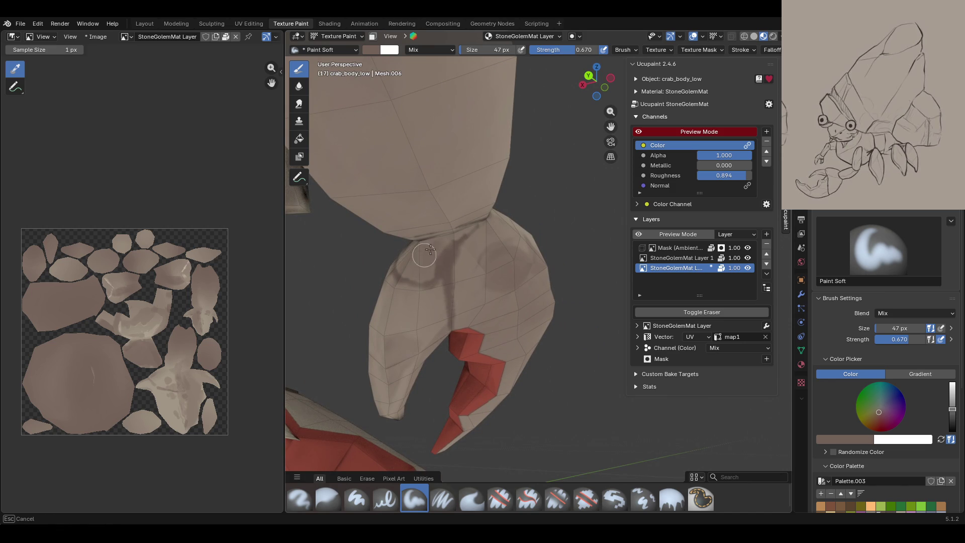
pyautogui.moveTo(421, 241); pyautogui.dragTo(425, 239)
# - Darken the leg joint crease and shade down the leg
pyautogui.moveTo(495, 208); pyautogui.dragTo(528, 253, button='middle')
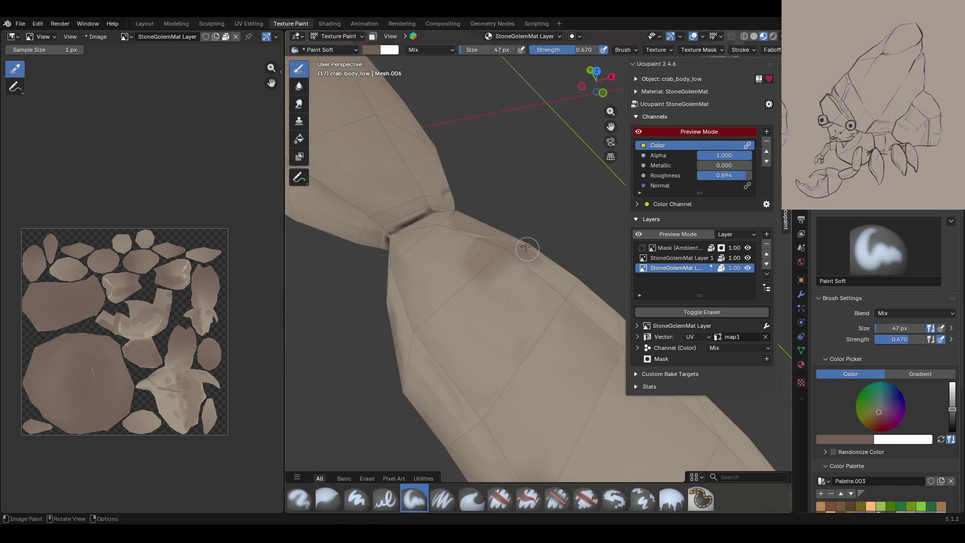
pyautogui.scroll(-4, 528, 253)
pyautogui.scroll(2, 519, 242)
pyautogui.moveTo(494, 210)
pyautogui.mouseDown()
pyautogui.moveTo(491, 236)
pyautogui.moveTo(448, 241)
pyautogui.moveTo(479, 230)
pyautogui.moveTo(482, 257)
pyautogui.mouseUp()
pyautogui.moveTo(433, 288); pyautogui.dragTo(504, 185, button='middle')
pyautogui.moveTo(456, 229); pyautogui.dragTo(447, 249)
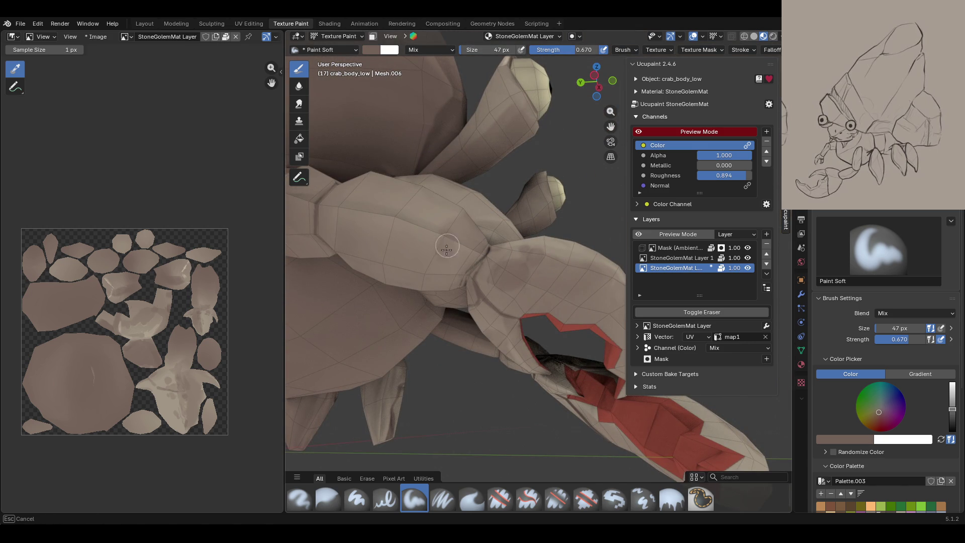
pyautogui.moveTo(434, 286); pyautogui.dragTo(457, 285)
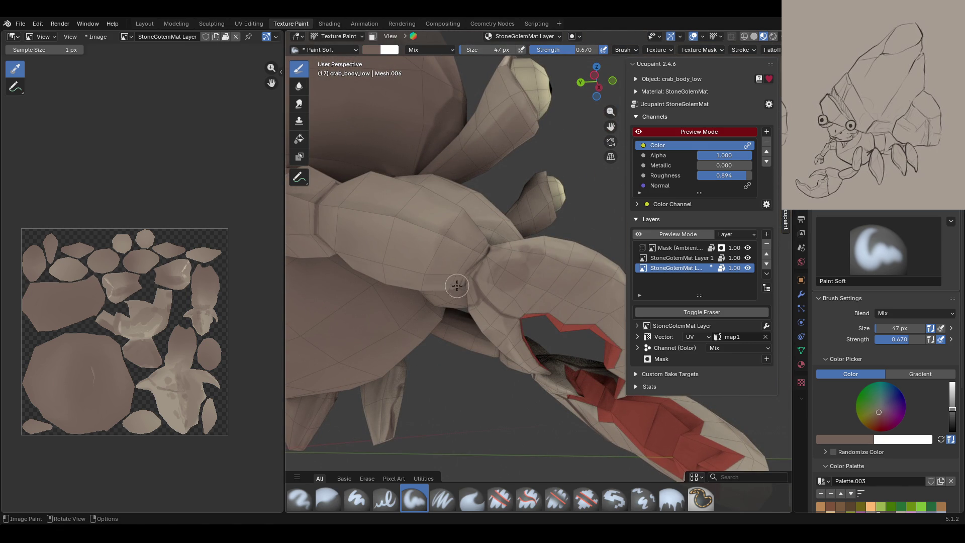
pyautogui.moveTo(386, 342)
pyautogui.mouseDown(button='middle')
pyautogui.moveTo(592, 376)
pyautogui.moveTo(587, 367)
pyautogui.mouseUp(button='middle')
pyautogui.moveTo(421, 225)
pyautogui.mouseDown()
pyautogui.moveTo(426, 252)
pyautogui.moveTo(452, 228)
pyautogui.mouseUp()
pyautogui.moveTo(458, 285)
pyautogui.mouseDown(button='middle')
pyautogui.moveTo(329, 351)
pyautogui.moveTo(628, 160)
pyautogui.moveTo(623, 151)
pyautogui.moveTo(588, 196)
pyautogui.moveTo(529, 405)
pyautogui.moveTo(432, 282)
pyautogui.moveTo(490, 317)
pyautogui.mouseUp(button='middle')
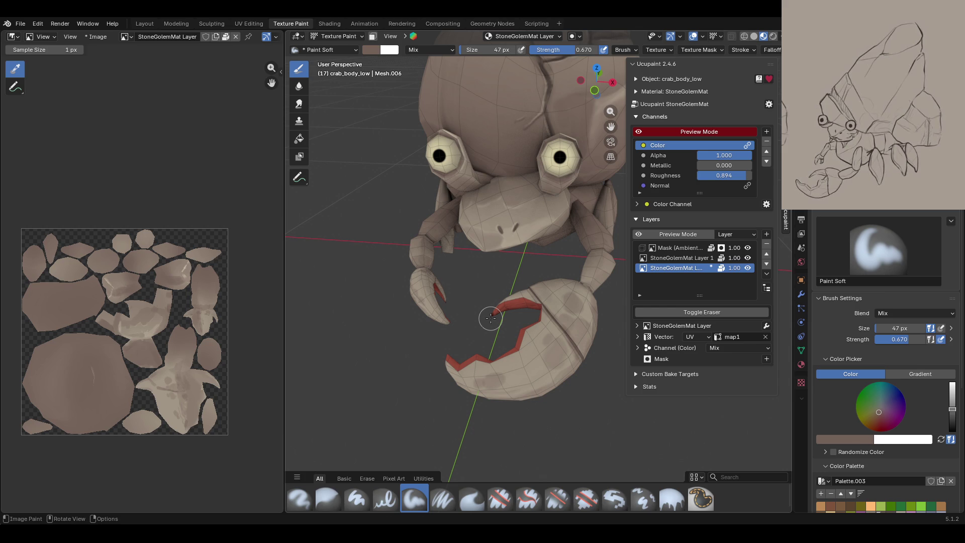
# - Zoom onto the claw's red pincer edge and enable Face Selection Masking
pyautogui.moveTo(486, 280); pyautogui.dragTo(585, 159, button='middle')
pyautogui.moveTo(607, 129); pyautogui.dragTo(578, 95)
pyautogui.keyDown('ctrl'); pyautogui.moveTo(553, 302); pyautogui.dragTo(552, 160, button='middle'); pyautogui.keyUp('ctrl')
pyautogui.moveTo(596, 83); pyautogui.dragTo(583, 75)
pyautogui.click(372, 36)
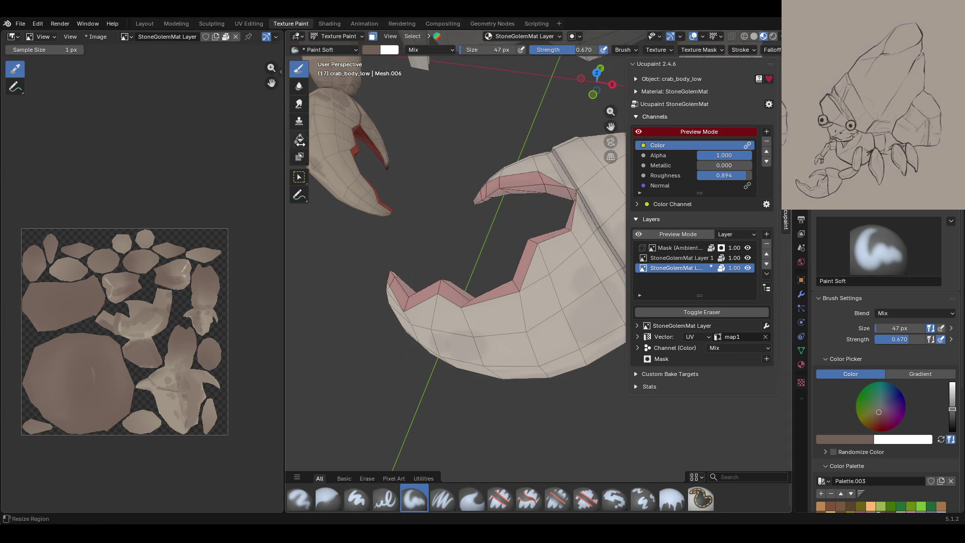
# - Choose the box face-select tool and frame the big claw close up
pyautogui.click(299, 177)
pyautogui.moveTo(390, 297)
pyautogui.mouseDown(button='middle')
pyautogui.moveTo(449, 290)
pyautogui.moveTo(460, 261)
pyautogui.mouseUp(button='middle')
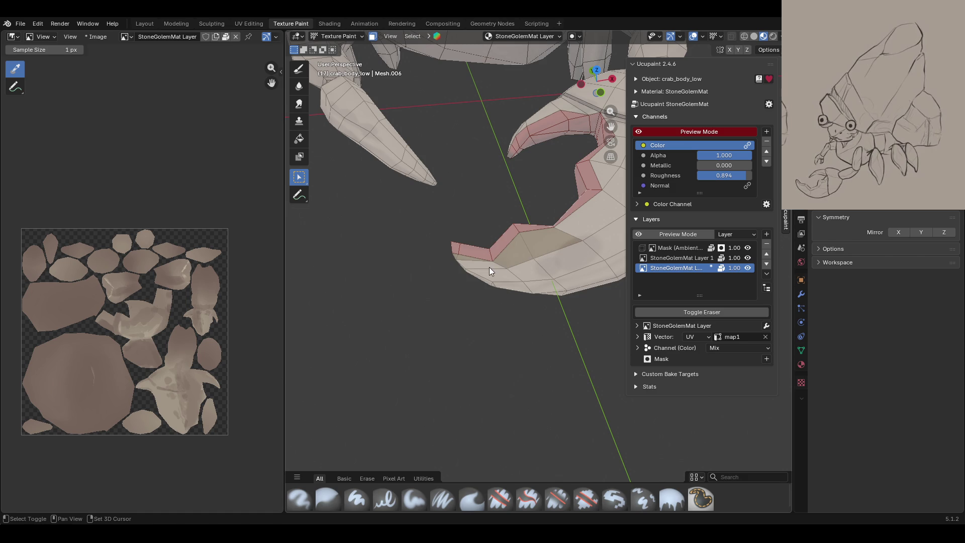
pyautogui.moveTo(610, 186)
pyautogui.mouseDown(button='middle')
pyautogui.moveTo(585, 204)
pyautogui.moveTo(598, 115)
pyautogui.mouseUp(button='middle')
pyautogui.moveTo(610, 126); pyautogui.dragTo(593, 144)
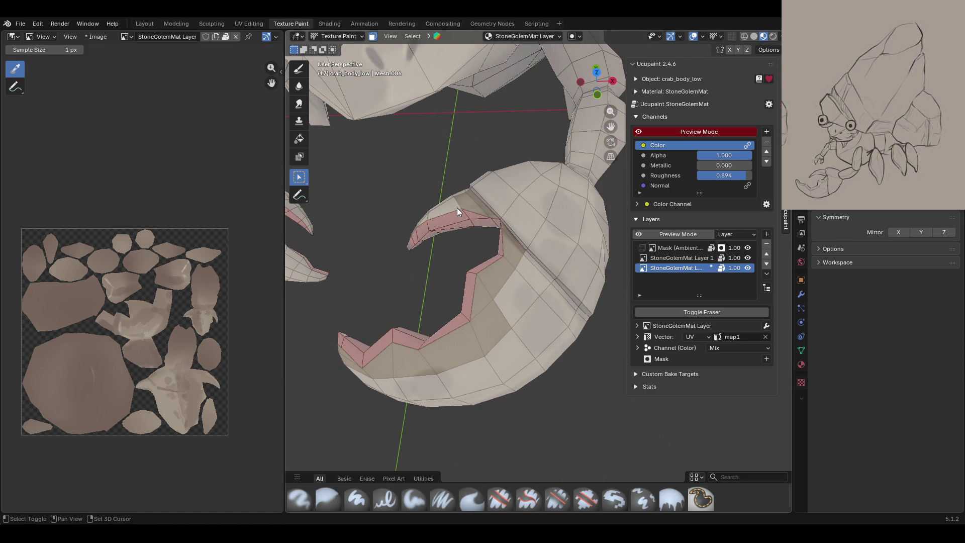
pyautogui.moveTo(425, 225)
pyautogui.mouseDown(button='middle')
pyautogui.moveTo(461, 243)
pyautogui.moveTo(466, 163)
pyautogui.mouseUp(button='middle')
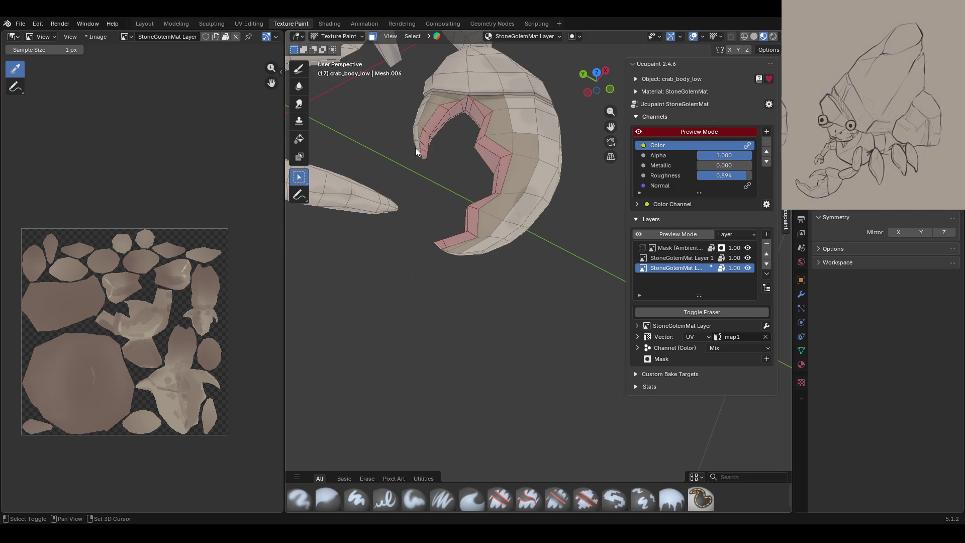
pyautogui.moveTo(455, 202)
pyautogui.mouseDown(button='middle')
pyautogui.moveTo(509, 163)
pyautogui.moveTo(509, 139)
pyautogui.moveTo(431, 267)
pyautogui.moveTo(505, 230)
pyautogui.moveTo(447, 268)
pyautogui.moveTo(402, 324)
pyautogui.mouseUp(button='middle')
pyautogui.moveTo(398, 355)
pyautogui.mouseDown(button='middle')
pyautogui.moveTo(537, 203)
pyautogui.moveTo(463, 367)
pyautogui.mouseUp(button='middle')
# - Set up Paint Soft with the light beige swatch at 28 px size
pyautogui.click(414, 495)
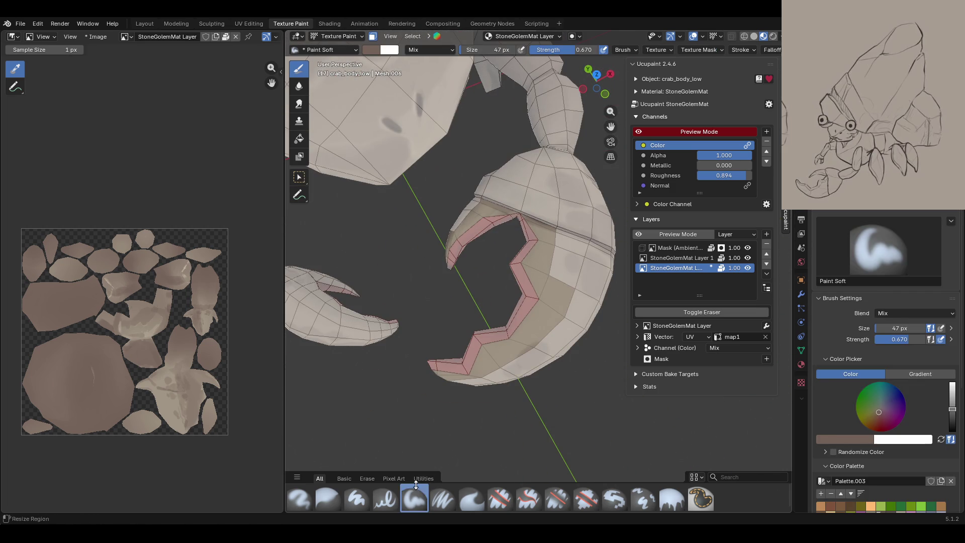
pyautogui.scroll(-1, 883, 487)
pyautogui.click(901, 496)
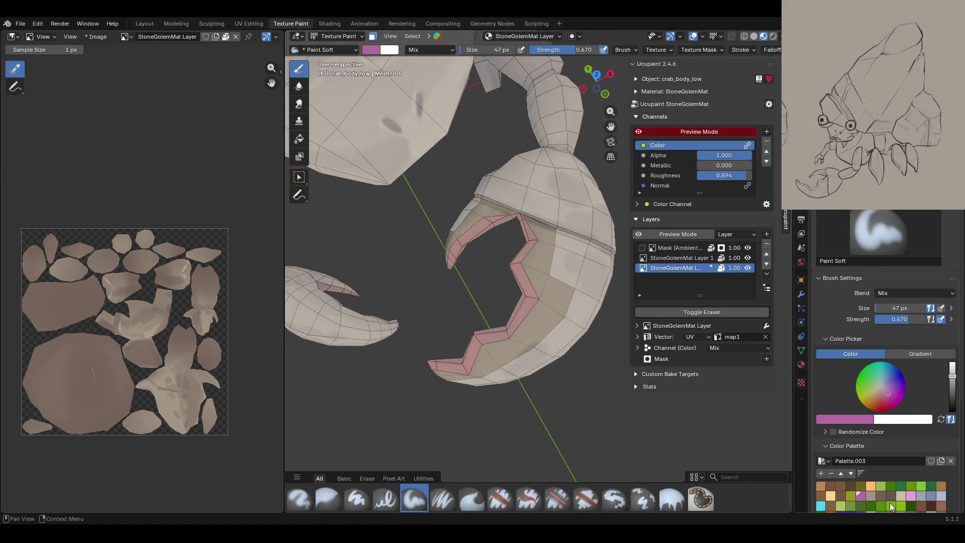
pyautogui.moveTo(915, 311); pyautogui.dragTo(915, 310)
pyautogui.write('28')
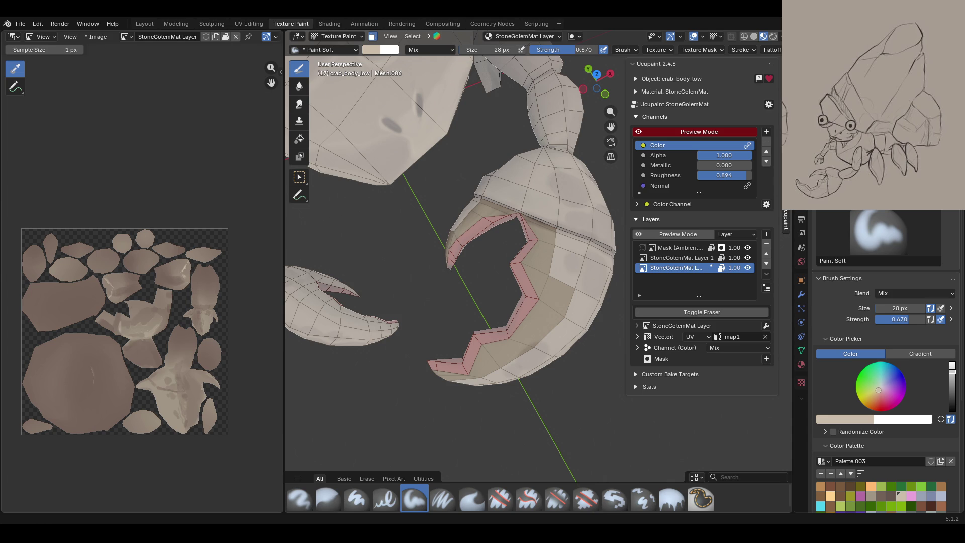
# - Paint light beige strokes along the claw's lower and upper inner edges, undoing the last
pyautogui.moveTo(437, 457)
pyautogui.mouseDown(button='middle')
pyautogui.moveTo(501, 325)
pyautogui.moveTo(487, 331)
pyautogui.mouseUp(button='middle')
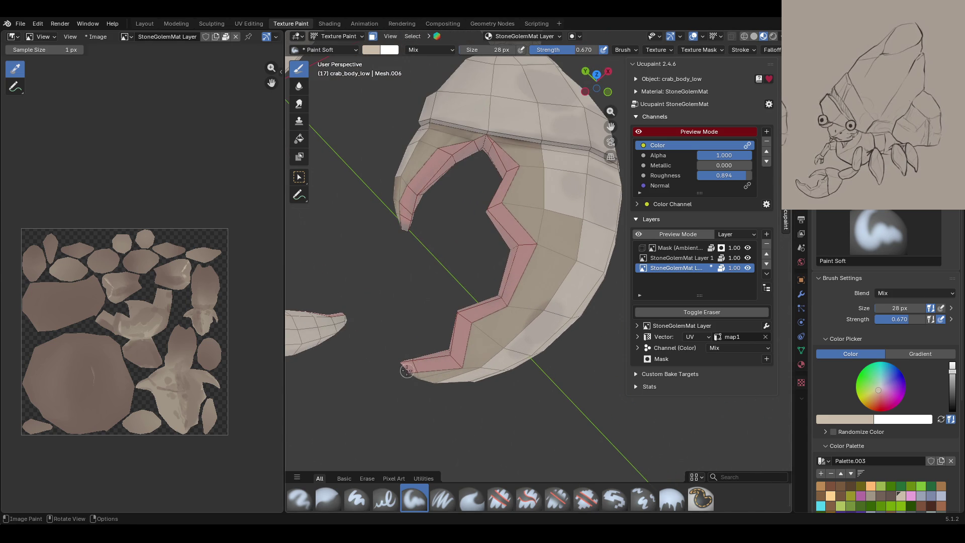
pyautogui.moveTo(406, 371); pyautogui.dragTo(454, 370)
pyautogui.moveTo(470, 335); pyautogui.dragTo(525, 274)
pyautogui.moveTo(541, 241)
pyautogui.mouseDown()
pyautogui.moveTo(525, 267)
pyautogui.moveTo(497, 197)
pyautogui.moveTo(534, 241)
pyautogui.mouseUp()
pyautogui.moveTo(500, 301); pyautogui.dragTo(491, 311)
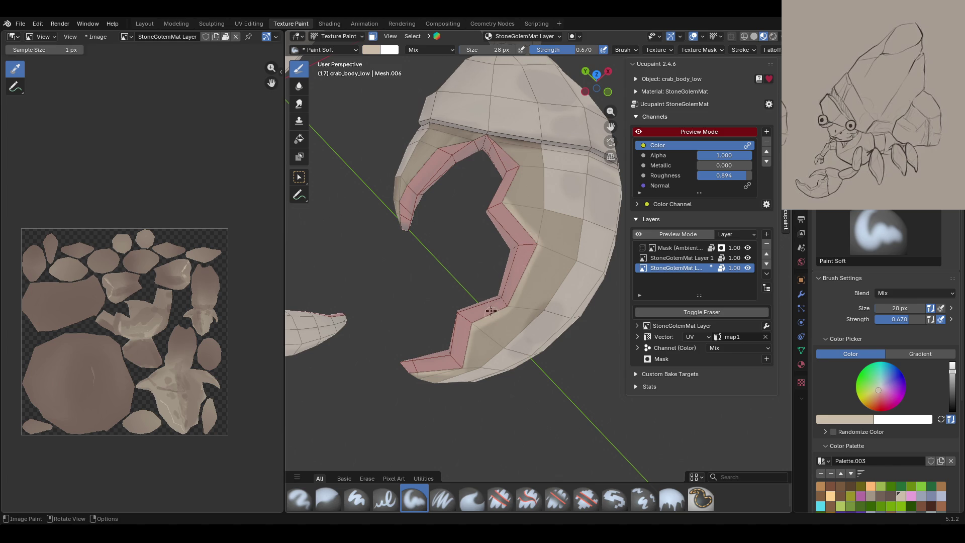
pyautogui.click(503, 199)
pyautogui.moveTo(504, 201)
pyautogui.mouseDown()
pyautogui.moveTo(516, 166)
pyautogui.moveTo(493, 134)
pyautogui.moveTo(518, 172)
pyautogui.moveTo(507, 145)
pyautogui.moveTo(501, 152)
pyautogui.mouseUp()
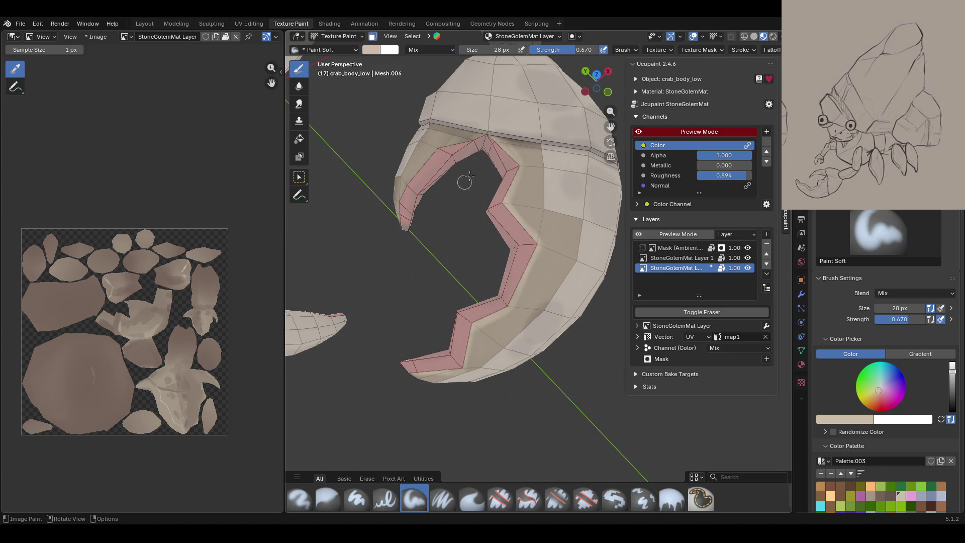
pyautogui.moveTo(477, 141)
pyautogui.mouseDown()
pyautogui.moveTo(431, 156)
pyautogui.moveTo(403, 196)
pyautogui.moveTo(402, 229)
pyautogui.mouseUp()
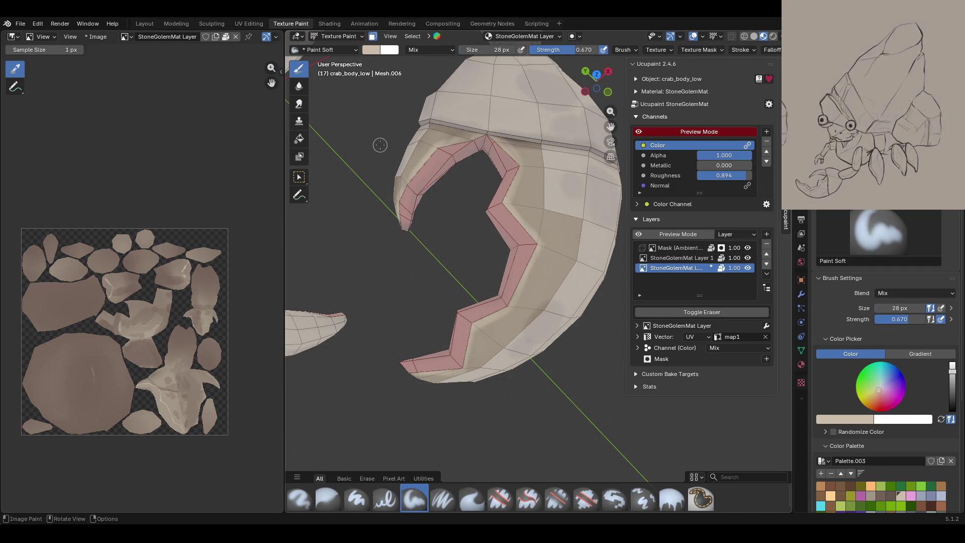
pyautogui.moveTo(387, 138); pyautogui.dragTo(431, 85, button='middle')
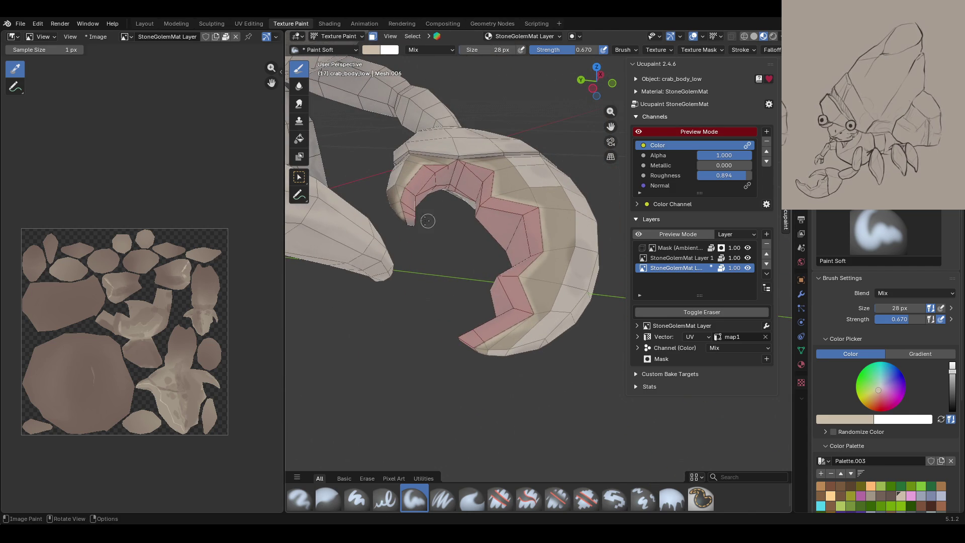
pyautogui.hotkey('ctrl', 'z')
# - Switch Face Selection Masking back off
pyautogui.moveTo(435, 326); pyautogui.dragTo(392, 261, button='middle')
pyautogui.click(372, 36)
pyautogui.scroll(-8, 452, 227)
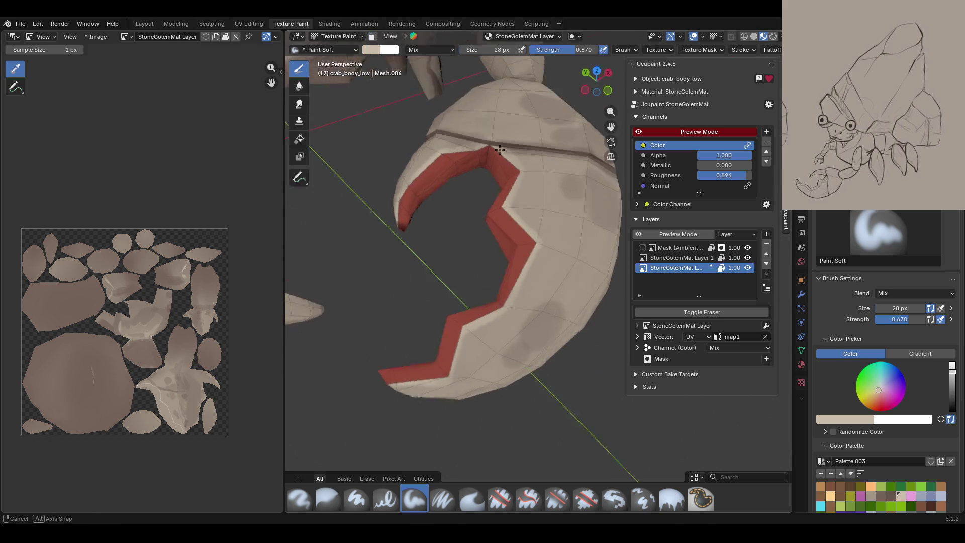
pyautogui.moveTo(452, 226); pyautogui.dragTo(462, 191, button='middle')
pyautogui.scroll(5, 462, 191)
pyautogui.moveTo(610, 150)
pyautogui.keyDown('shift'); pyautogui.mouseDown(button='middle')
pyautogui.moveTo(631, 130)
pyautogui.moveTo(486, 108)
pyautogui.mouseUp(button='middle'); pyautogui.keyUp('shift')
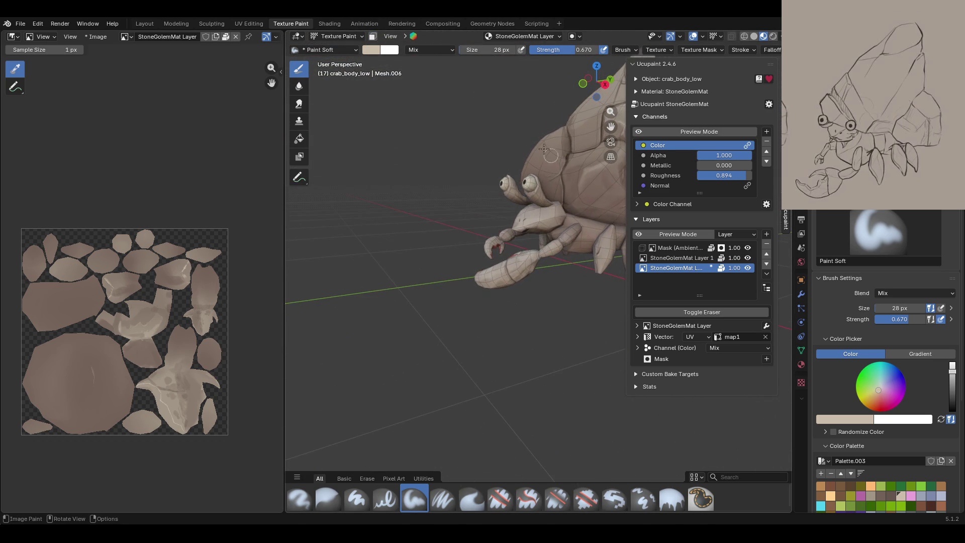
pyautogui.moveTo(499, 236)
pyautogui.keyDown('ctrl'); pyautogui.mouseDown(button='middle')
pyautogui.moveTo(500, 255)
pyautogui.moveTo(563, 191)
pyautogui.mouseUp(button='middle'); pyautogui.keyUp('ctrl')
pyautogui.click(638, 132)
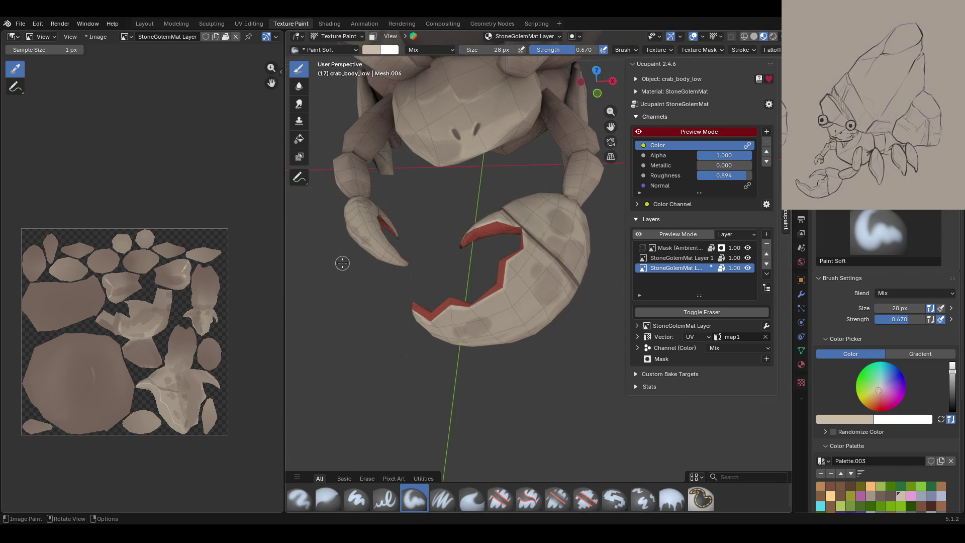
pyautogui.moveTo(352, 280)
pyautogui.mouseDown(button='middle')
pyautogui.moveTo(411, 269)
pyautogui.moveTo(426, 239)
pyautogui.moveTo(462, 321)
pyautogui.moveTo(563, 166)
pyautogui.mouseUp(button='middle')
pyautogui.moveTo(603, 114); pyautogui.dragTo(557, 144, button='middle')
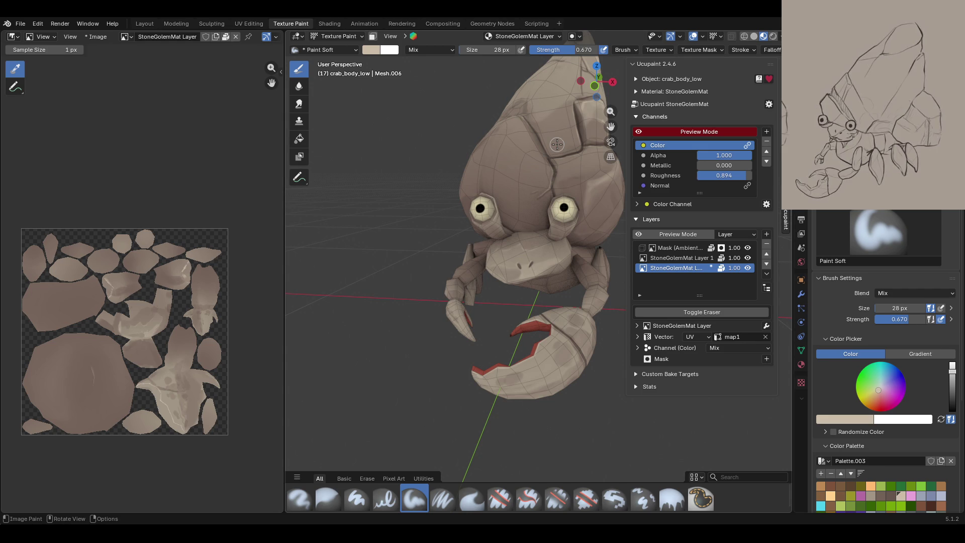
pyautogui.moveTo(513, 314)
pyautogui.mouseDown(button='middle')
pyautogui.moveTo(577, 392)
pyautogui.moveTo(583, 382)
pyautogui.mouseUp(button='middle')
pyautogui.moveTo(611, 126)
pyautogui.mouseDown(button='middle')
pyautogui.moveTo(537, 225)
pyautogui.moveTo(521, 293)
pyautogui.moveTo(544, 321)
pyautogui.moveTo(564, 289)
pyautogui.moveTo(545, 376)
pyautogui.mouseUp(button='middle')
pyautogui.click(442, 499)
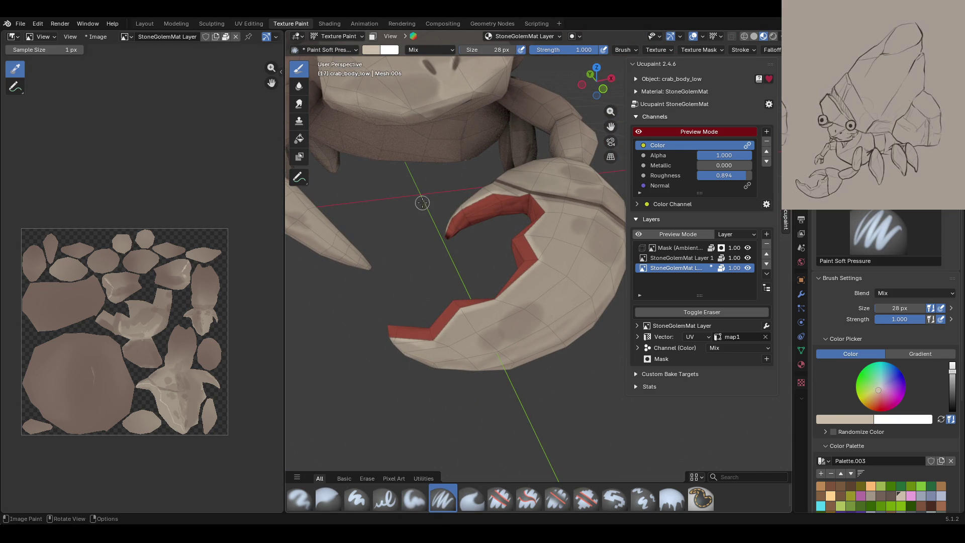
# - Check the layer and colour channel previews, then zoom back onto the big claw
pyautogui.click(637, 236)
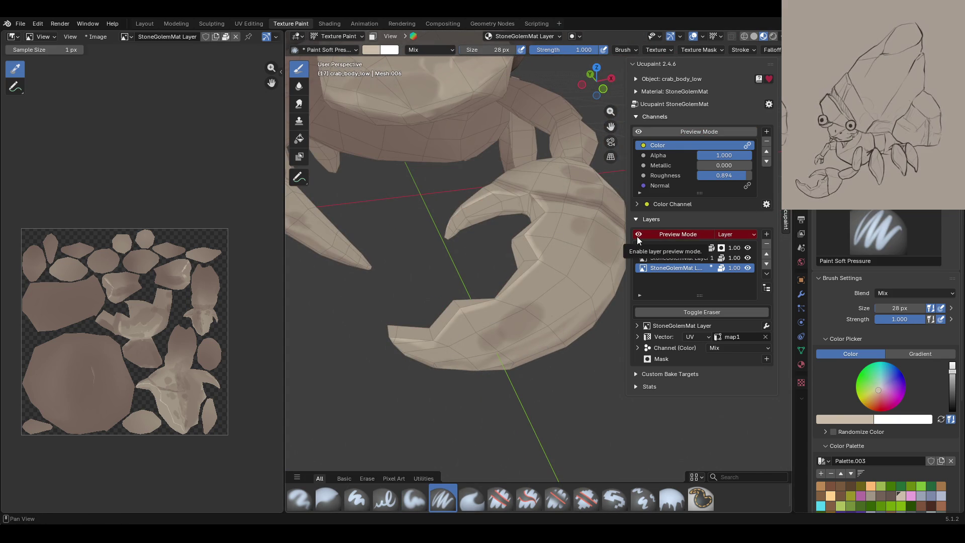
pyautogui.click(638, 131)
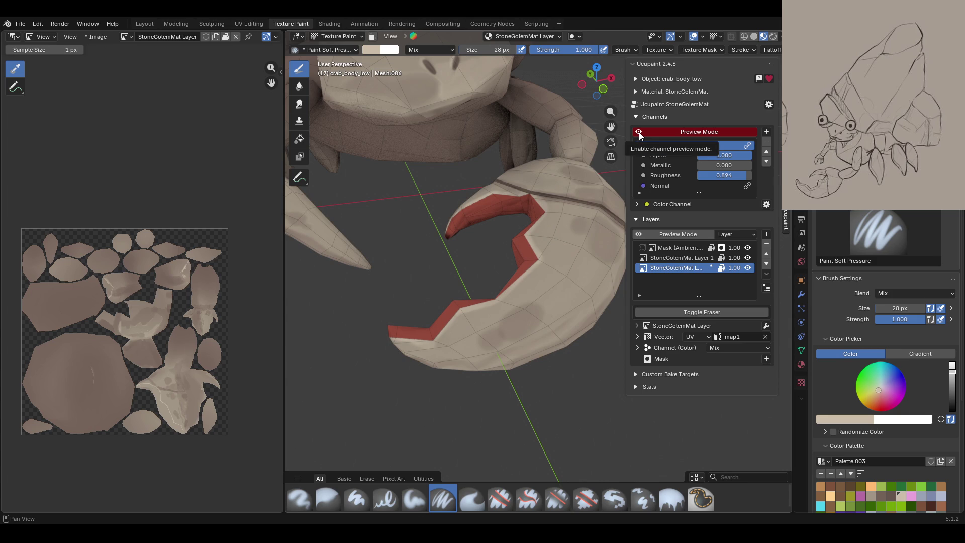
pyautogui.moveTo(502, 191)
pyautogui.mouseDown(button='middle')
pyautogui.moveTo(499, 176)
pyautogui.moveTo(571, 282)
pyautogui.mouseUp(button='middle')
pyautogui.scroll(-10, 497, 189)
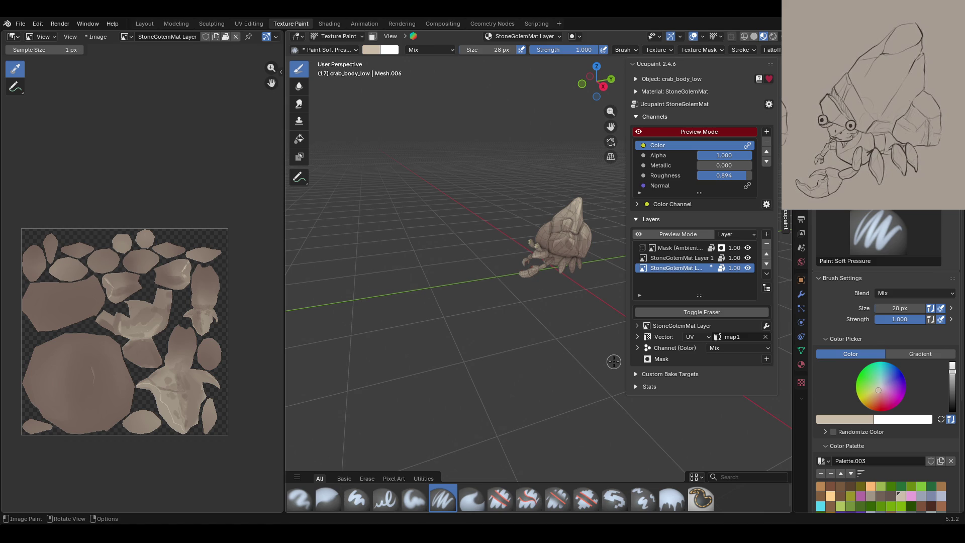
pyautogui.moveTo(545, 218)
pyautogui.mouseDown(button='middle')
pyautogui.moveTo(510, 259)
pyautogui.moveTo(539, 294)
pyautogui.moveTo(498, 254)
pyautogui.moveTo(524, 328)
pyautogui.moveTo(517, 281)
pyautogui.mouseUp(button='middle')
pyautogui.scroll(6, 518, 249)
# - Paint darker soft patches on the big claw's outer shell from a lower angle
pyautogui.scroll(-6, 498, 262)
pyautogui.scroll(8, 515, 264)
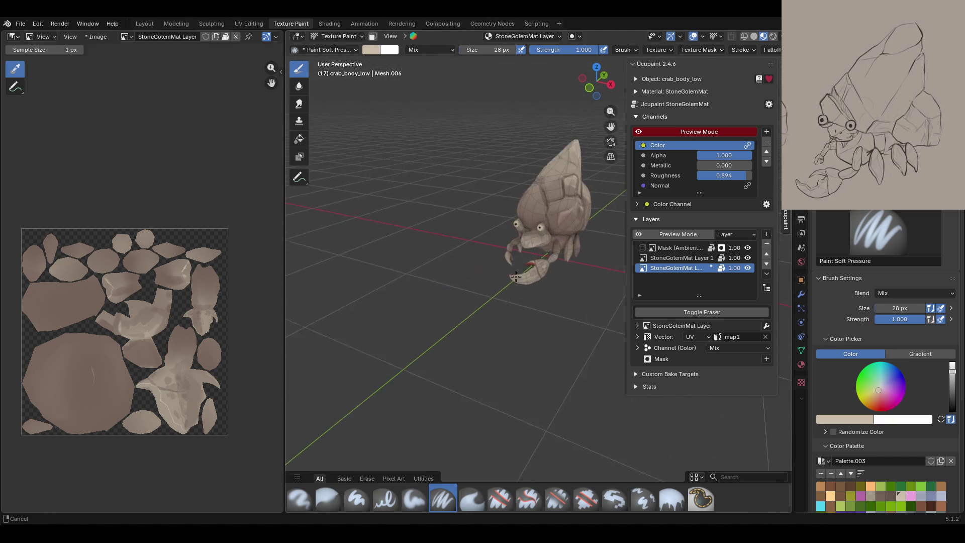
pyautogui.scroll(3, 515, 264)
pyautogui.moveTo(515, 264); pyautogui.dragTo(473, 308, button='middle')
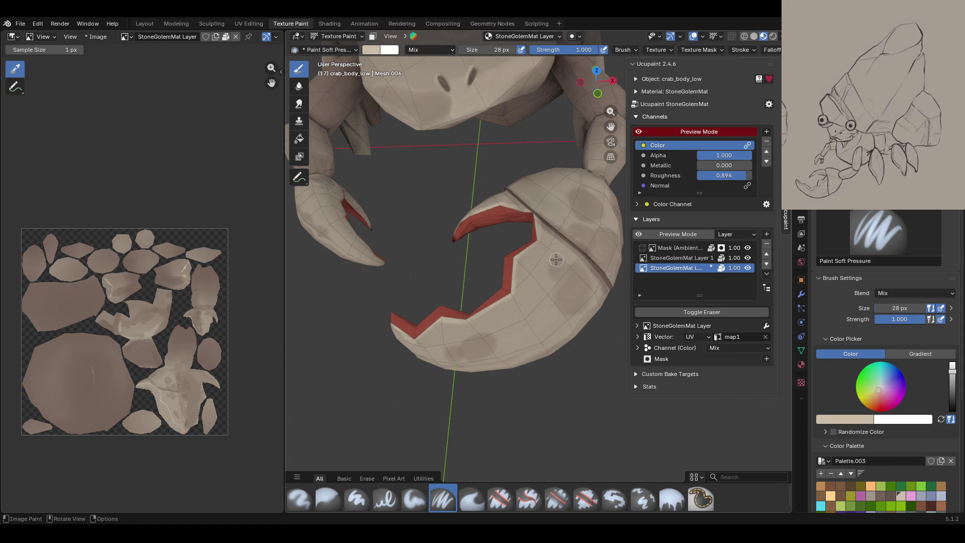
pyautogui.moveTo(547, 266)
pyautogui.mouseDown()
pyautogui.moveTo(563, 287)
pyautogui.moveTo(552, 292)
pyautogui.moveTo(597, 303)
pyautogui.moveTo(564, 304)
pyautogui.moveTo(555, 285)
pyautogui.moveTo(575, 311)
pyautogui.mouseUp()
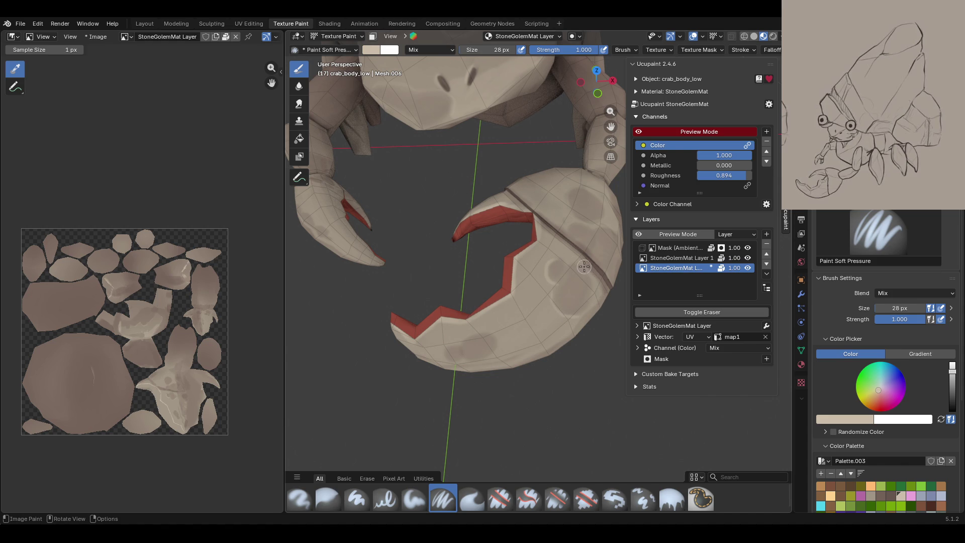